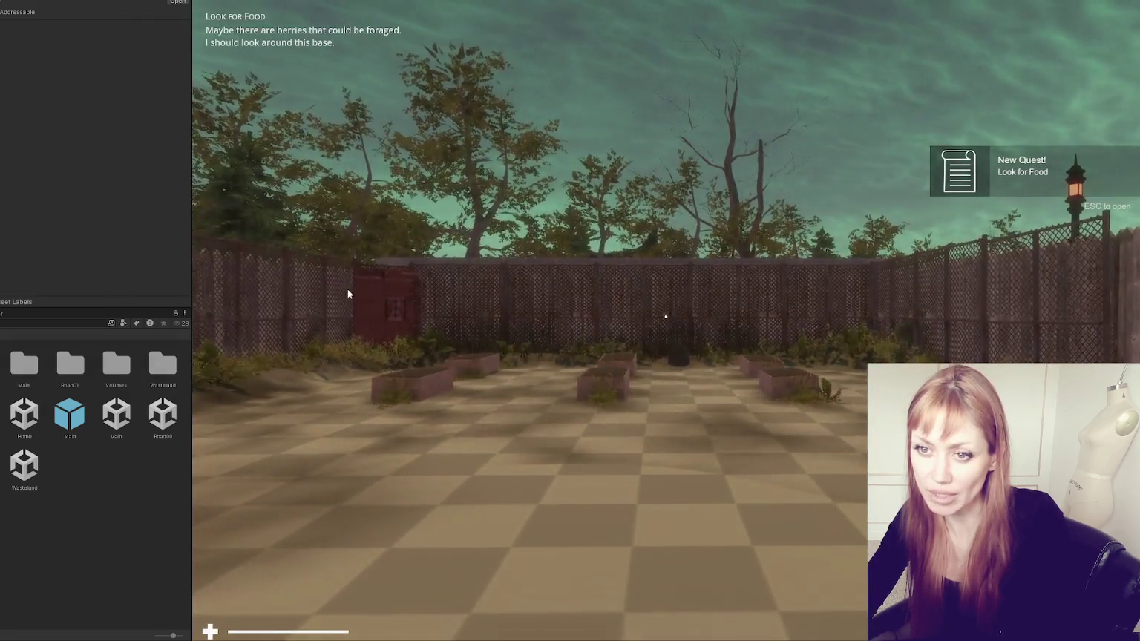
- Take control of the first-person player and walk past the planters to the red container door
{"action": "left_click", "coordinate": [347, 294]}
{"action": "key", "text": "w"}
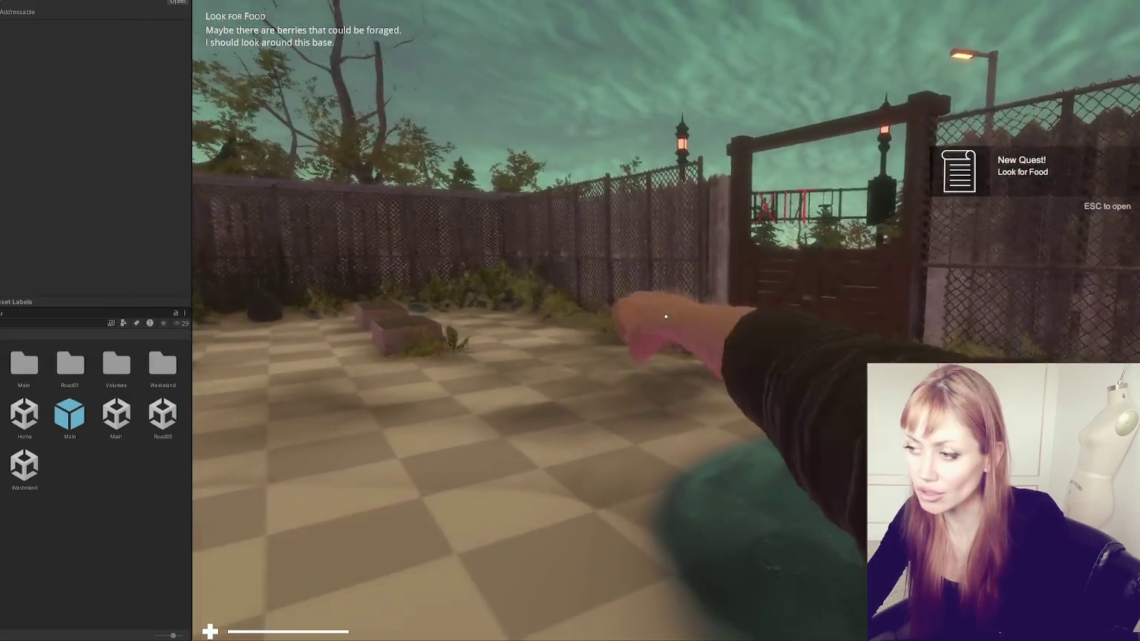
{"action": "key", "text": "w"}
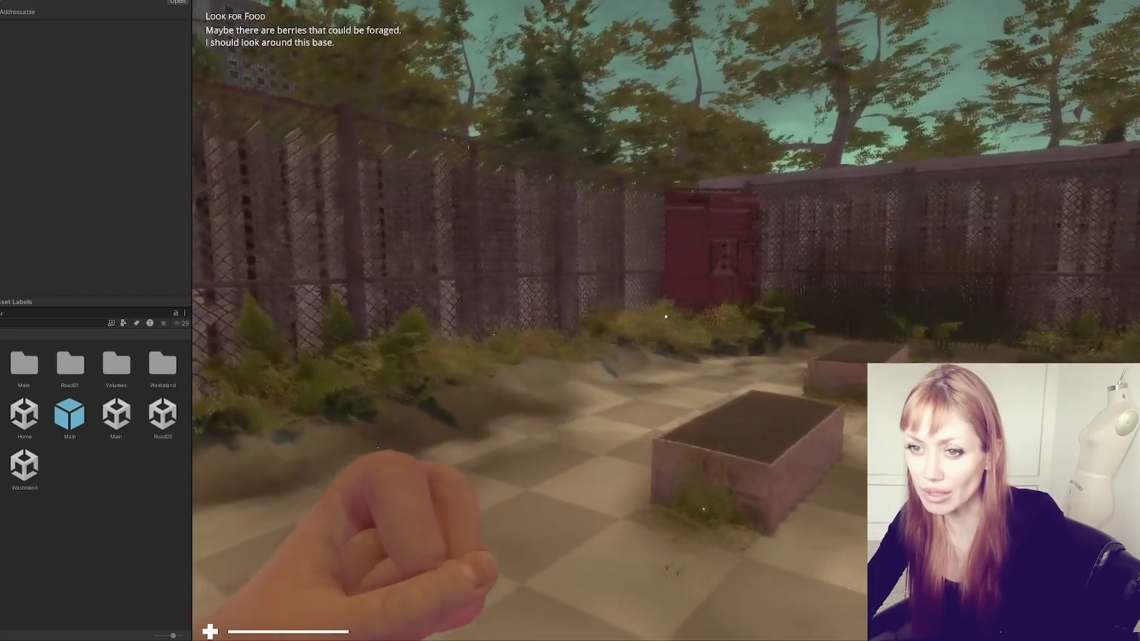
{"action": "key", "text": "w"}
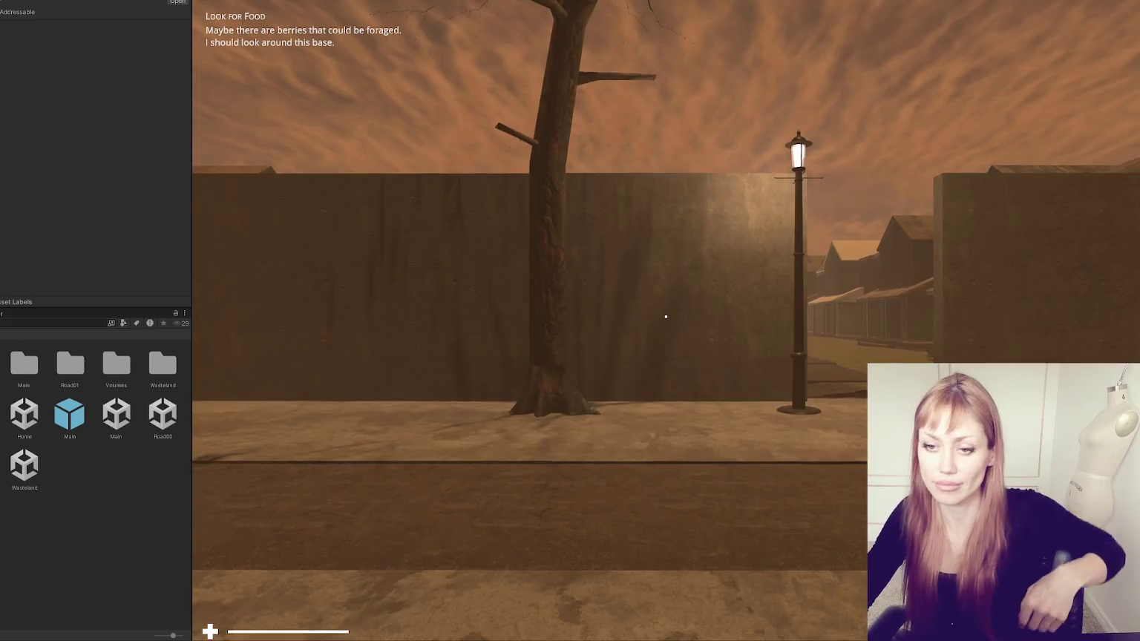
- Walk past the lamp post and along the house-lined street past the garbage bag
{"action": "mouse_move", "coordinate": [666, 317]}
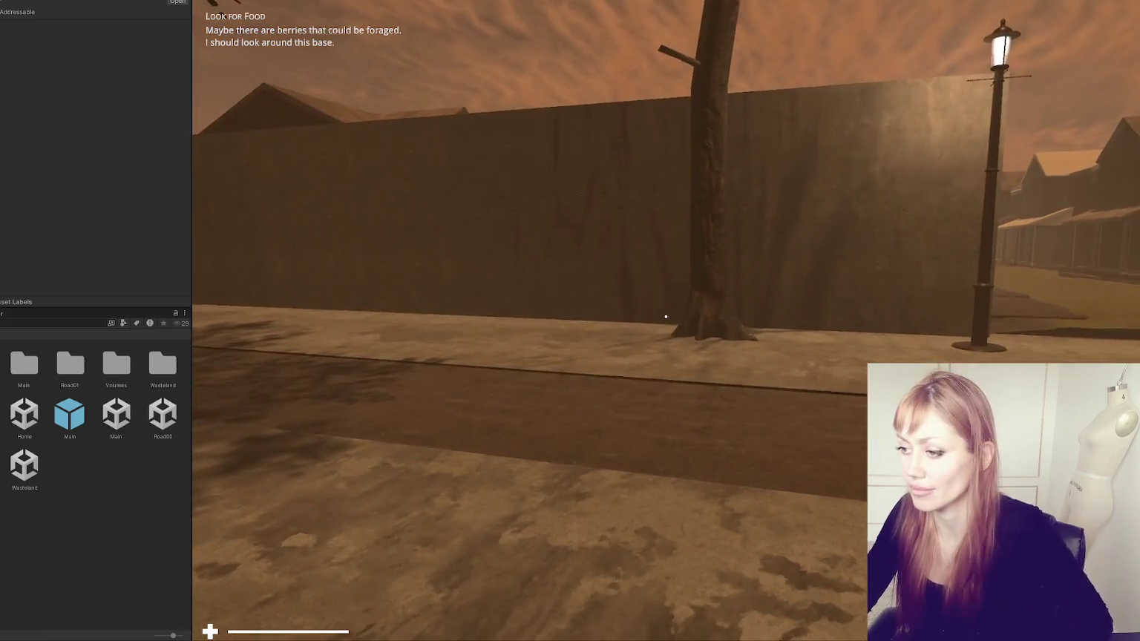
{"action": "key", "text": "w"}
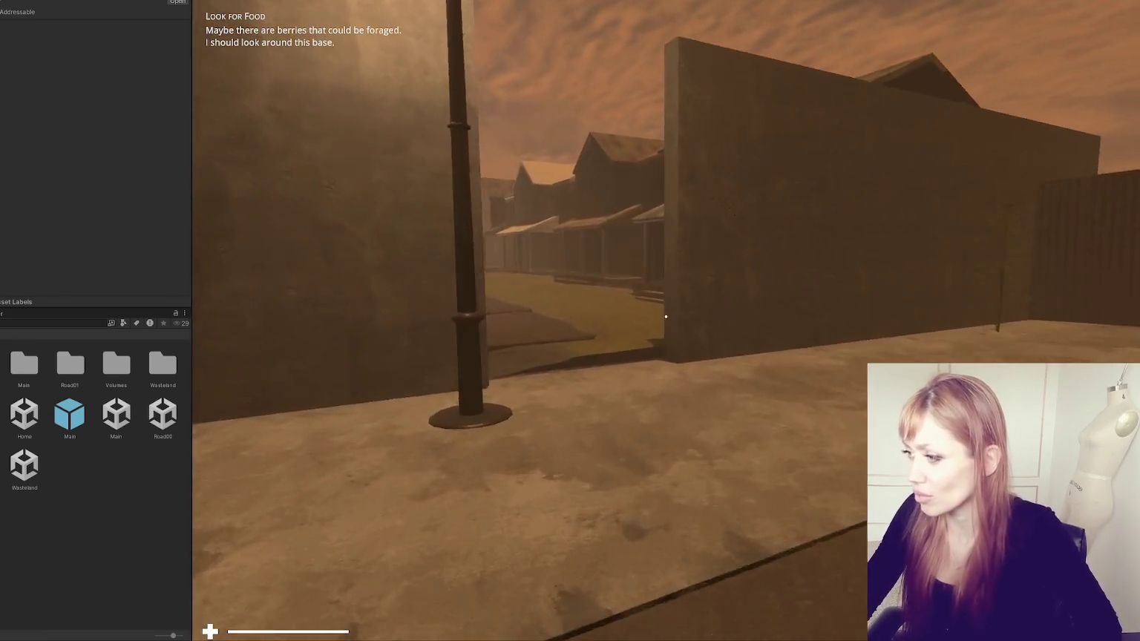
{"action": "key", "text": "w"}
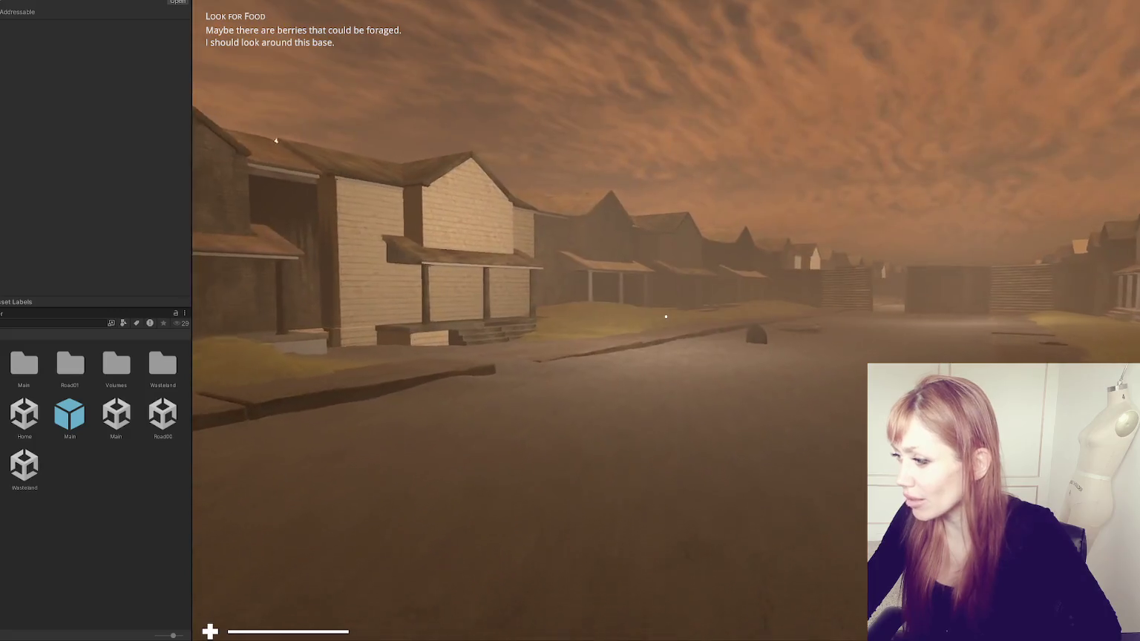
{"action": "key", "text": "w"}
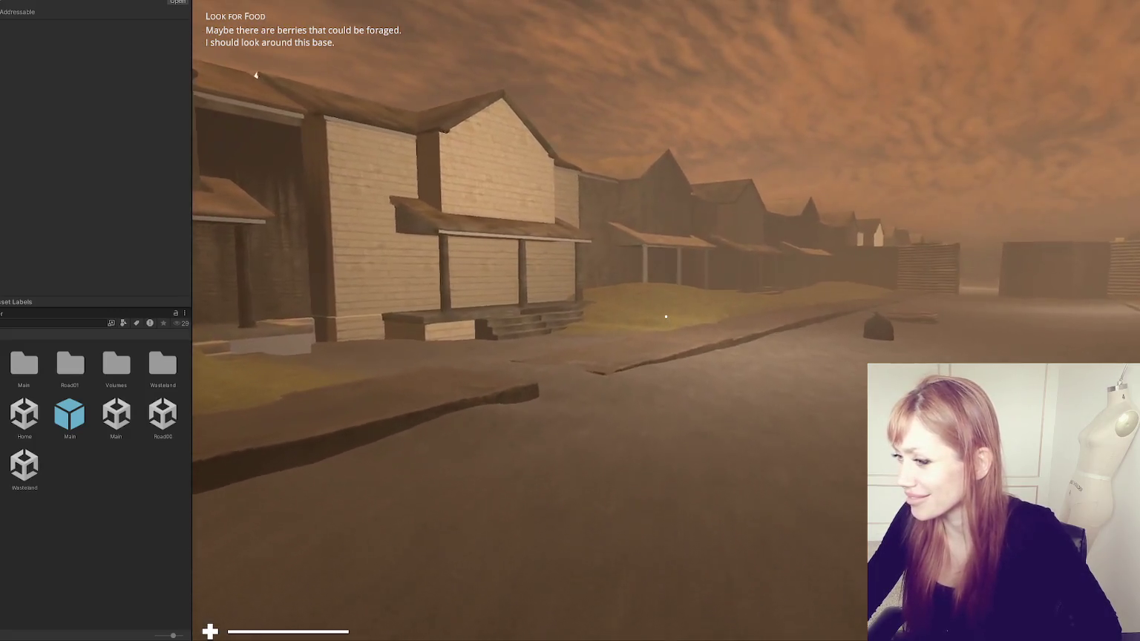
{"action": "key", "text": "w"}
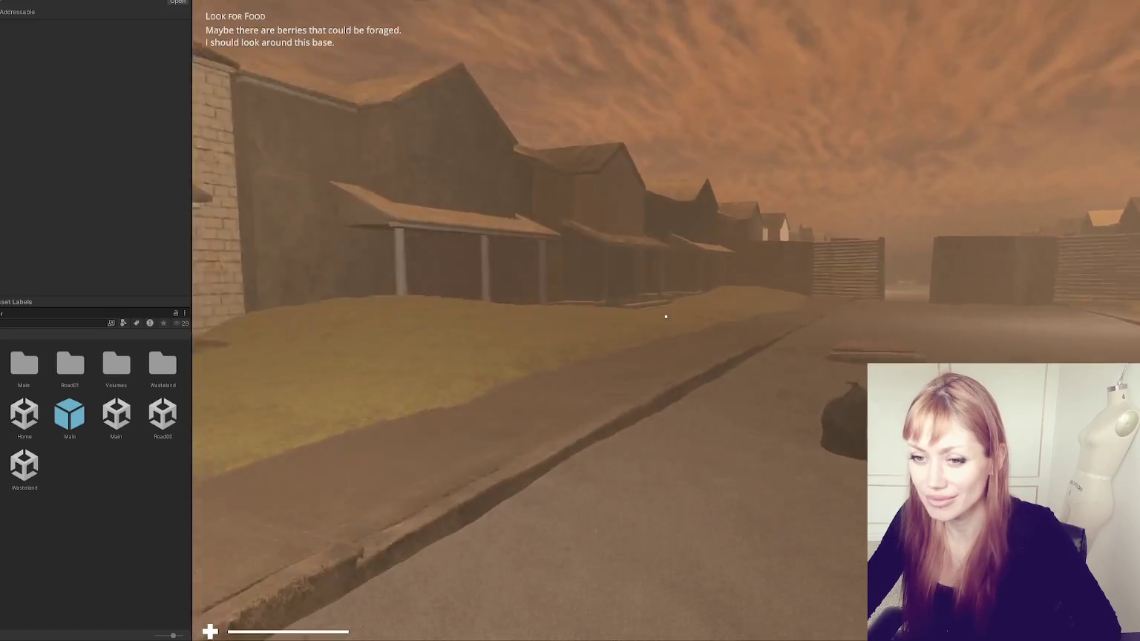
{"action": "key", "text": "w"}
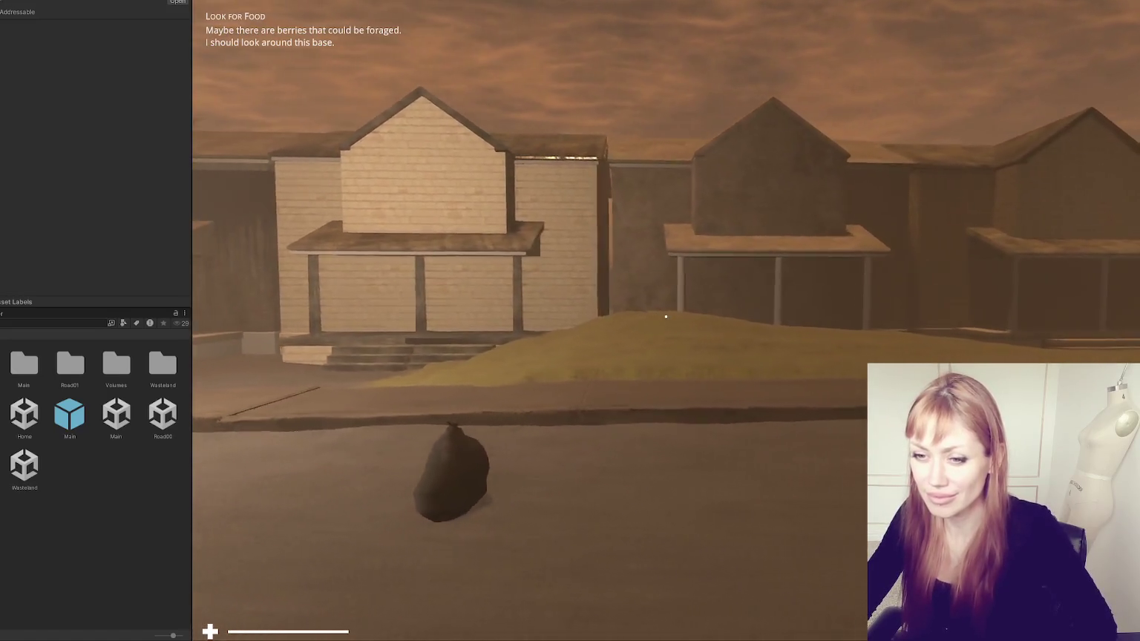
{"action": "key", "text": "w"}
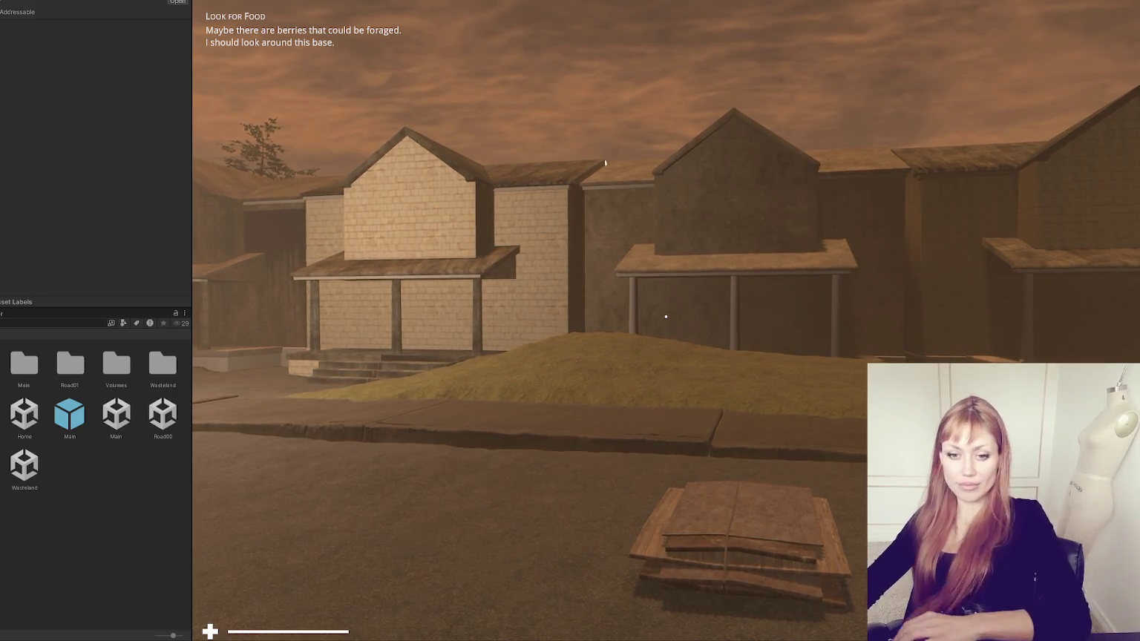
{"action": "key", "text": "w"}
- Open and close the pause menu to view the tasks, pause again, then exit Play mode
{"action": "key", "text": "Escape"}
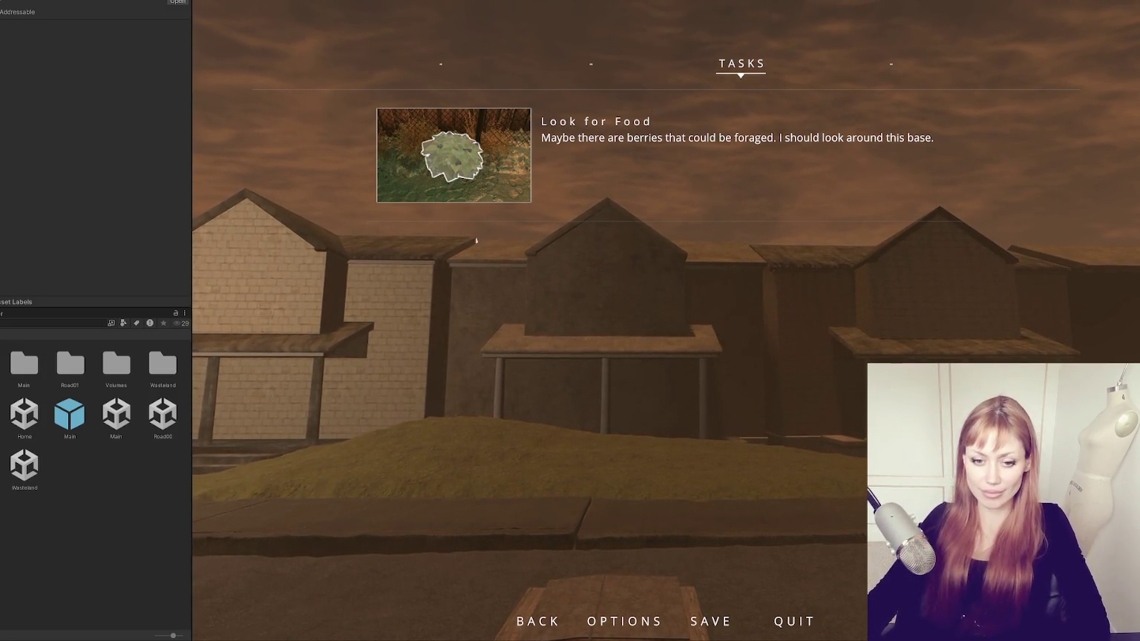
{"action": "key", "text": "Escape"}
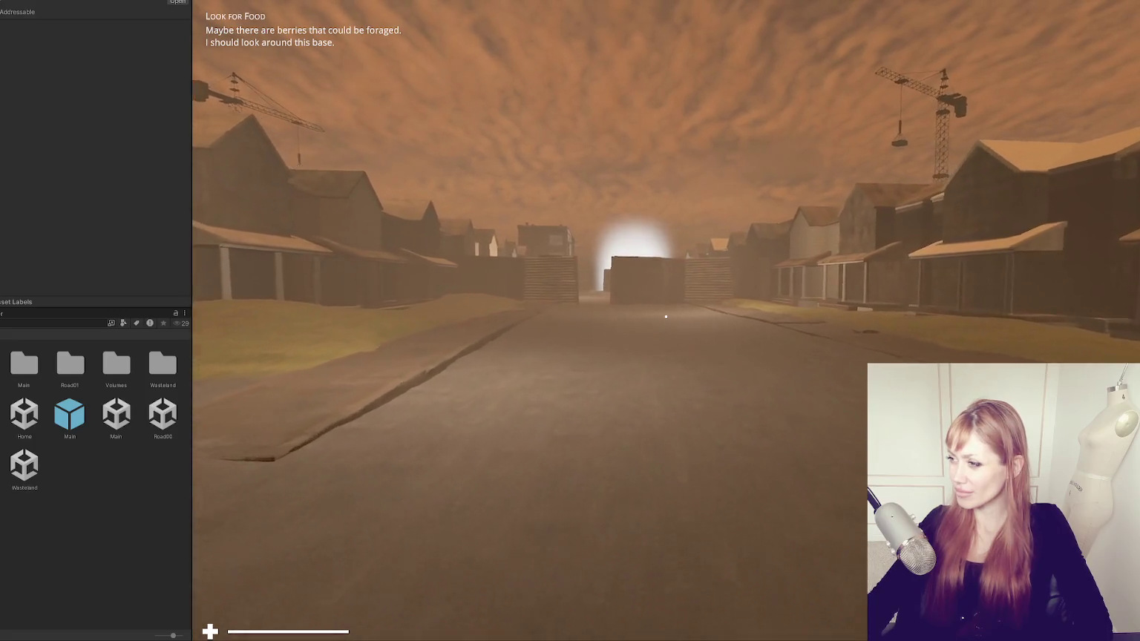
{"action": "key", "text": "Escape"}
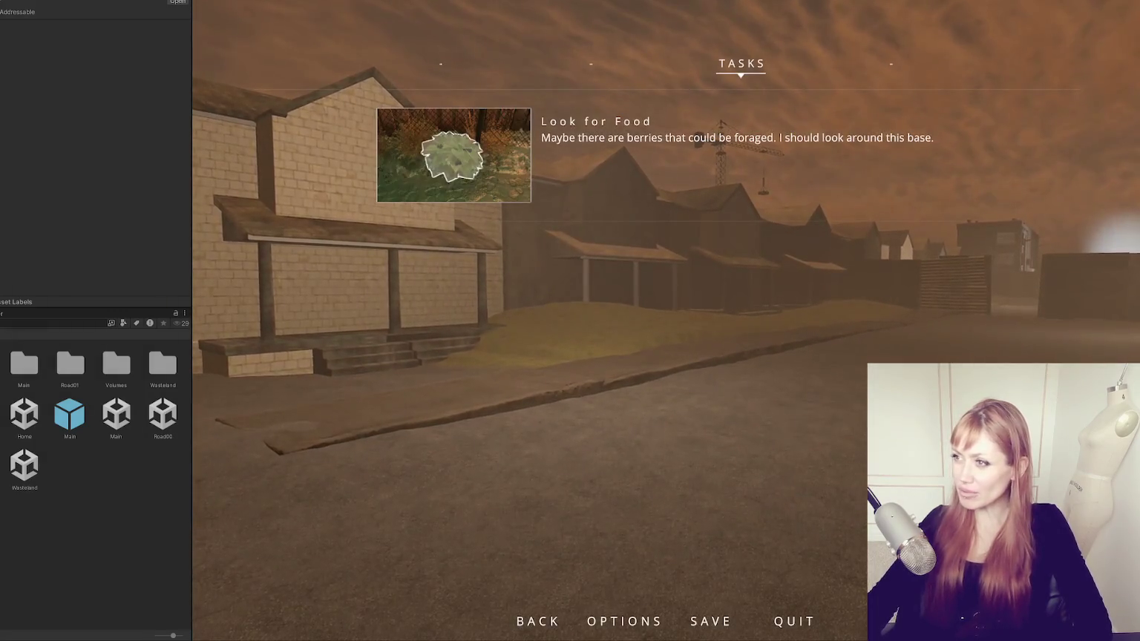
{"action": "key", "text": "ctrl+p"}
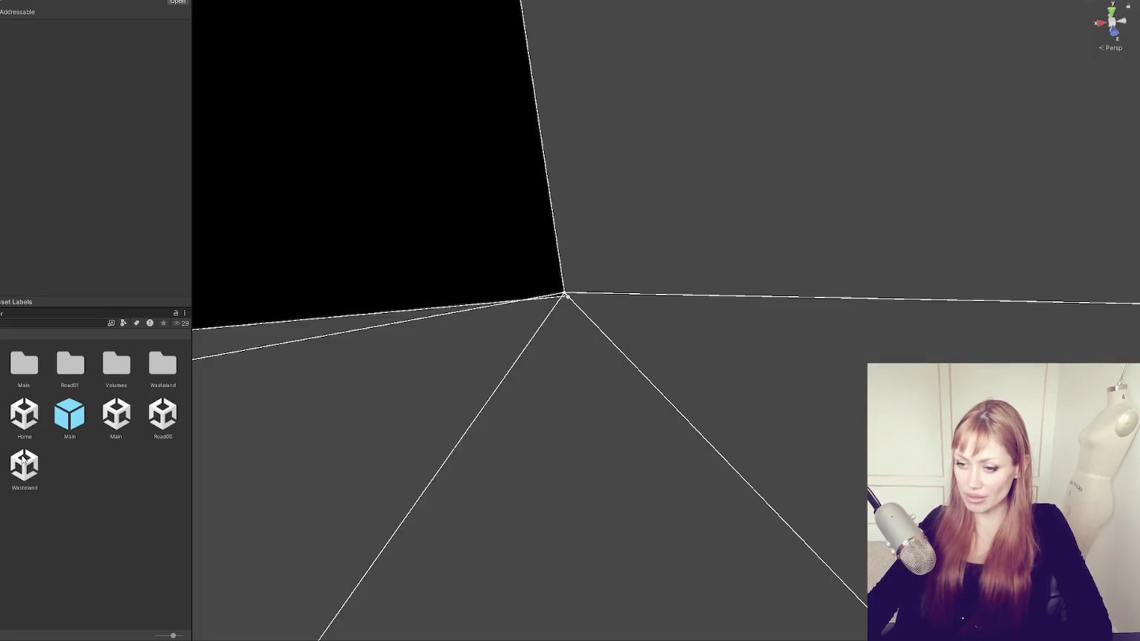
- Open the Wasteland scene and inspect the wall cube carrying the Wasteland Controls
{"action": "double_click", "coordinate": [25, 467]}
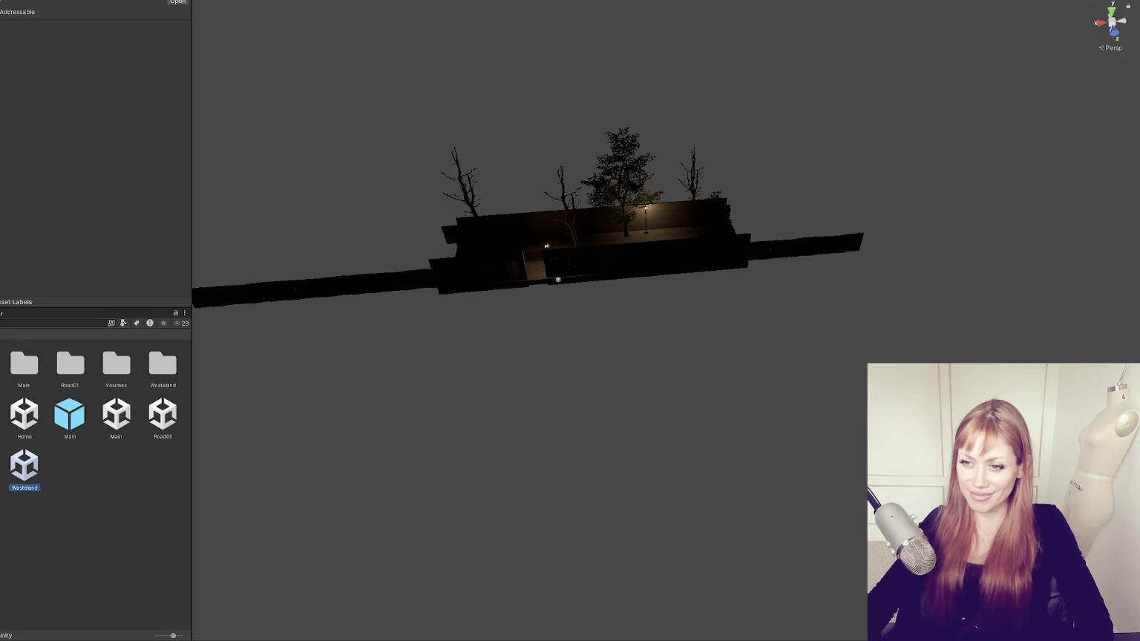
{"action": "left_click", "coordinate": [461, 248]}
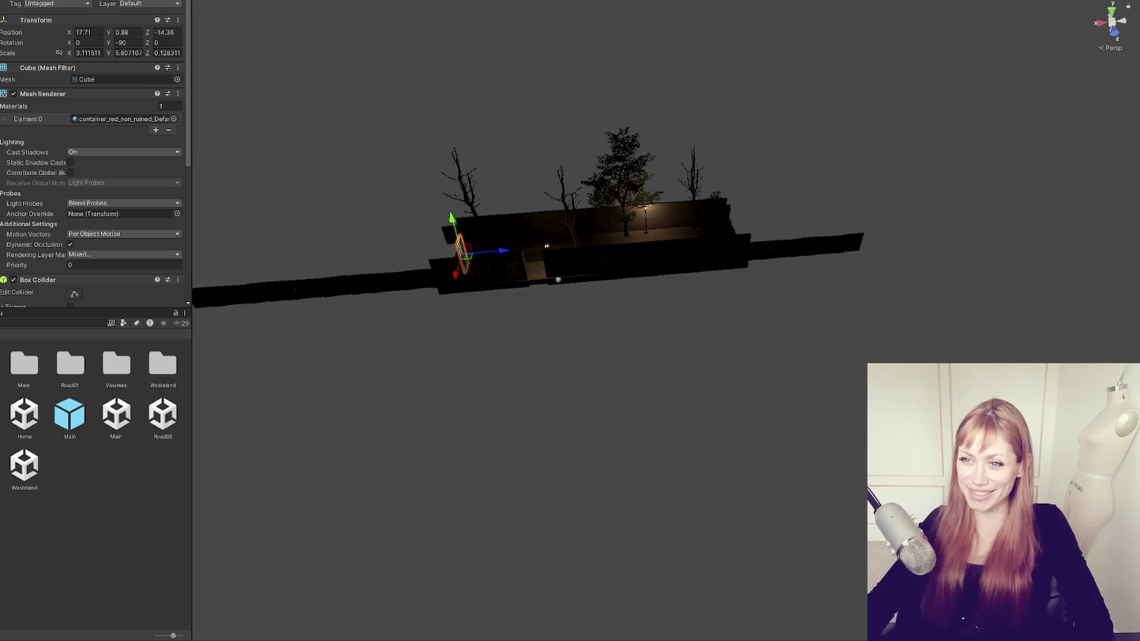
{"action": "left_click", "coordinate": [461, 248]}
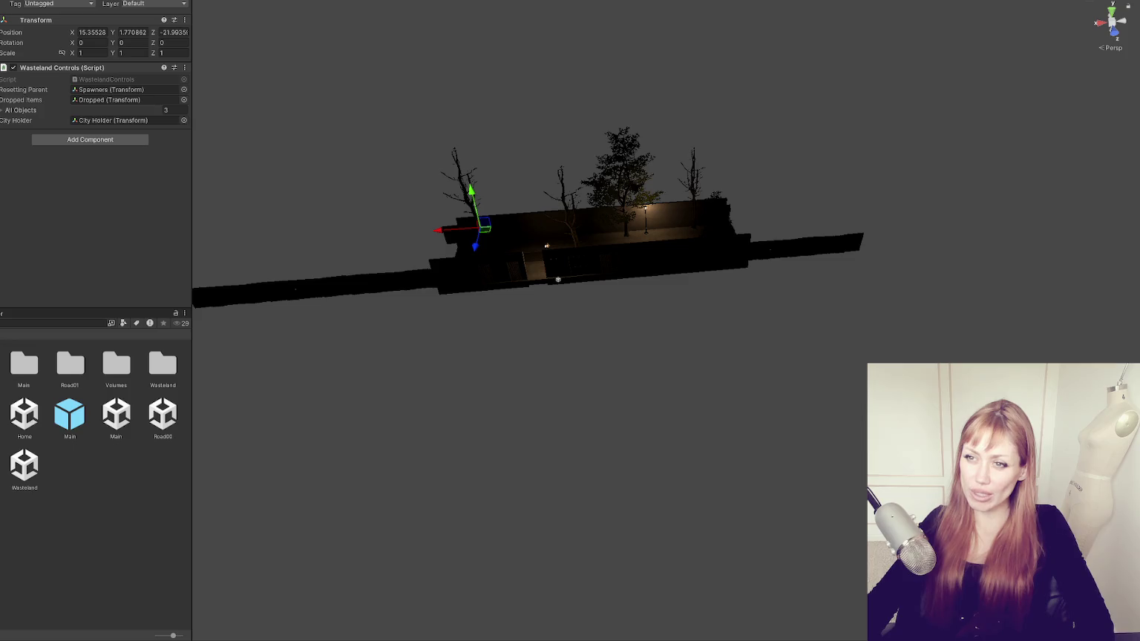
{"action": "key", "text": "Down"}
{"action": "key", "text": "Down"}
{"action": "key", "text": "Down"}
{"action": "key", "text": "Down"}
{"action": "key", "text": "Down"}
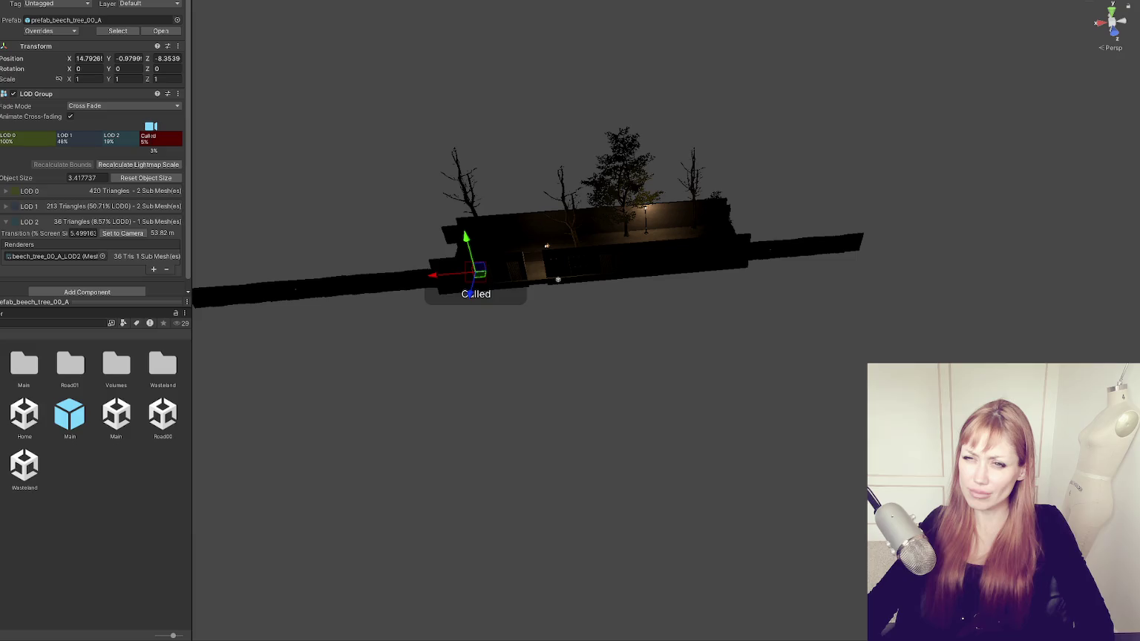
{"action": "scroll", "coordinate": [434, 256], "scroll_direction": "up", "scroll_amount": 2}
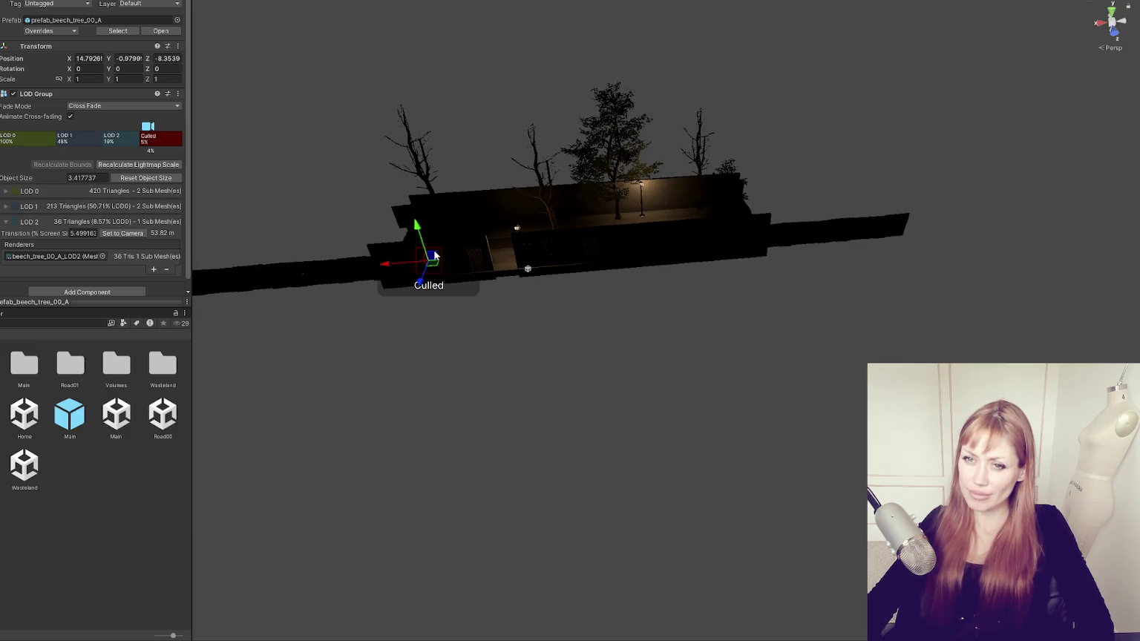
- Orbit the street, inspect a building's components, and select the Wasteland scene asset
{"action": "mouse_move", "coordinate": [448, 242]}
{"action": "left_mouse_down"}
{"action": "mouse_move", "coordinate": [569, 224]}
{"action": "mouse_move", "coordinate": [723, 223]}
{"action": "mouse_move", "coordinate": [718, 332]}
{"action": "mouse_move", "coordinate": [572, 364]}
{"action": "mouse_move", "coordinate": [269, 153]}
{"action": "mouse_move", "coordinate": [293, 204]}
{"action": "mouse_move", "coordinate": [492, 216]}
{"action": "mouse_move", "coordinate": [613, 274]}
{"action": "mouse_move", "coordinate": [843, 242]}
{"action": "mouse_move", "coordinate": [1044, 243]}
{"action": "mouse_move", "coordinate": [966, 223]}
{"action": "mouse_move", "coordinate": [690, 242]}
{"action": "mouse_move", "coordinate": [356, 234]}
{"action": "left_mouse_up"}
{"action": "left_click", "coordinate": [572, 364]}
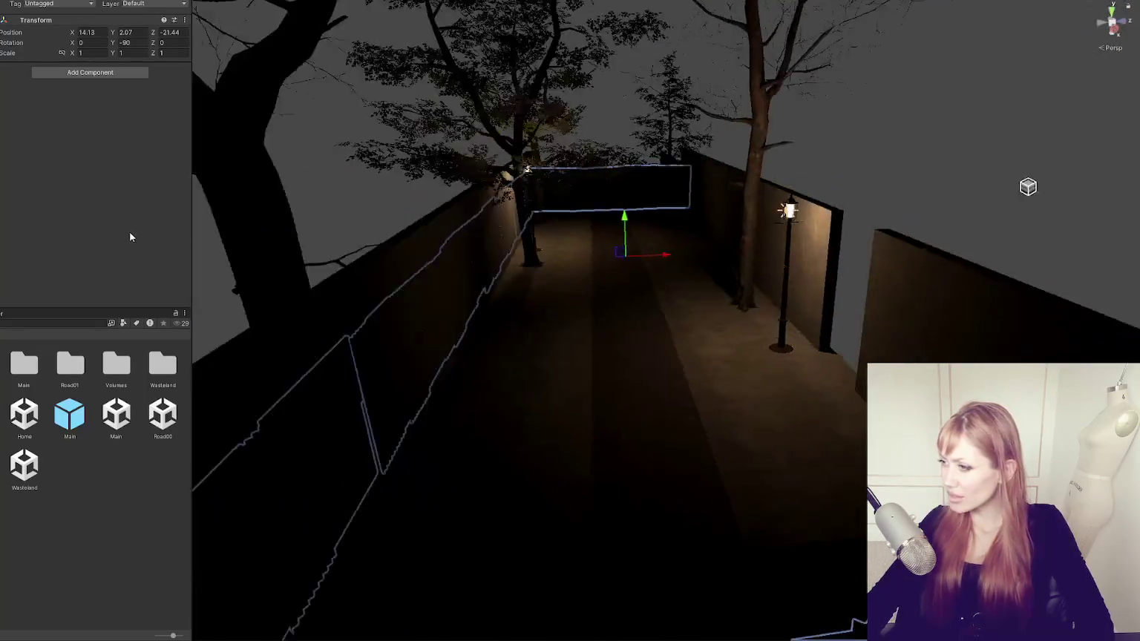
{"action": "mouse_move", "coordinate": [112, 239]}
{"action": "left_mouse_down"}
{"action": "mouse_move", "coordinate": [45, 246]}
{"action": "mouse_move", "coordinate": [21, 468]}
{"action": "left_mouse_up"}
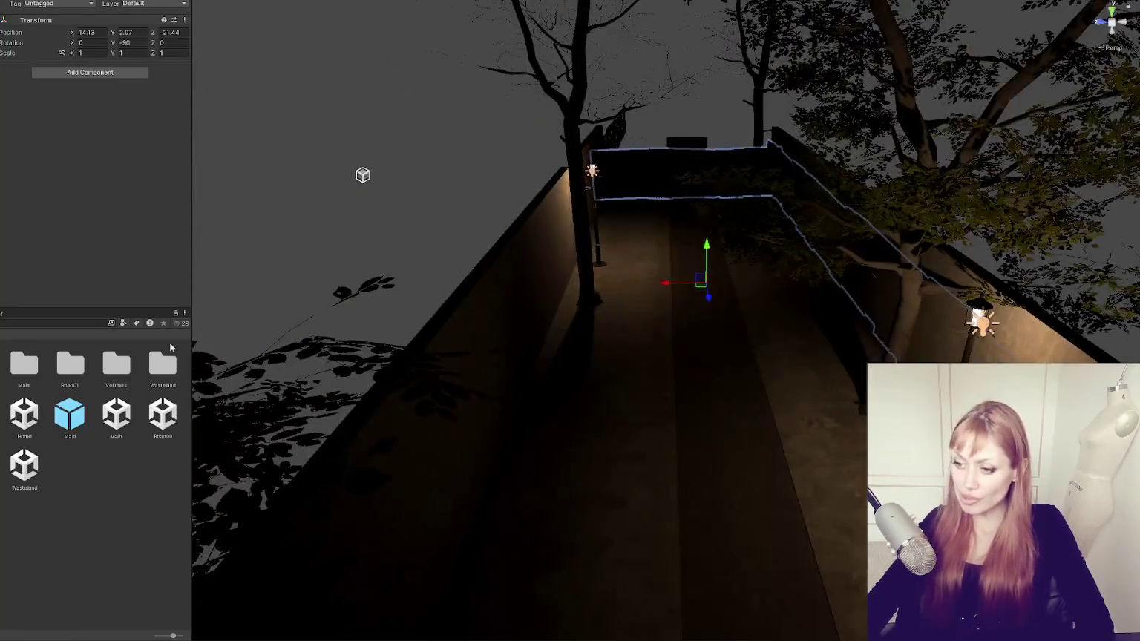
{"action": "left_click", "coordinate": [21, 468]}
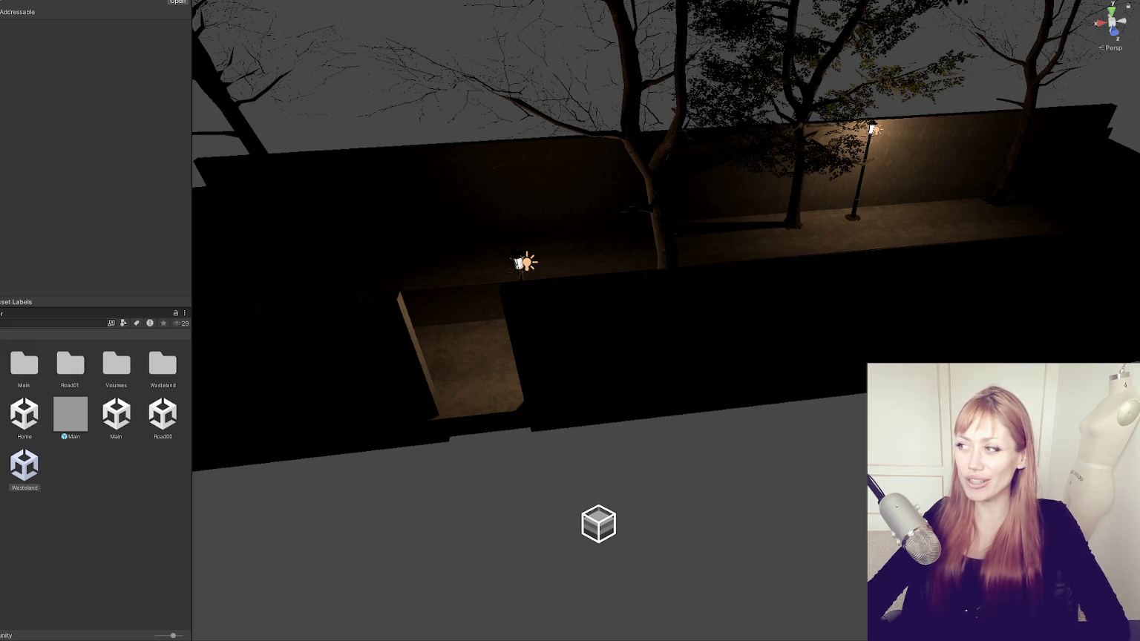
{"action": "mouse_move", "coordinate": [407, 119]}
{"action": "left_mouse_down"}
{"action": "mouse_move", "coordinate": [331, 276]}
{"action": "mouse_move", "coordinate": [573, 317]}
{"action": "mouse_move", "coordinate": [470, 382]}
{"action": "left_mouse_up"}
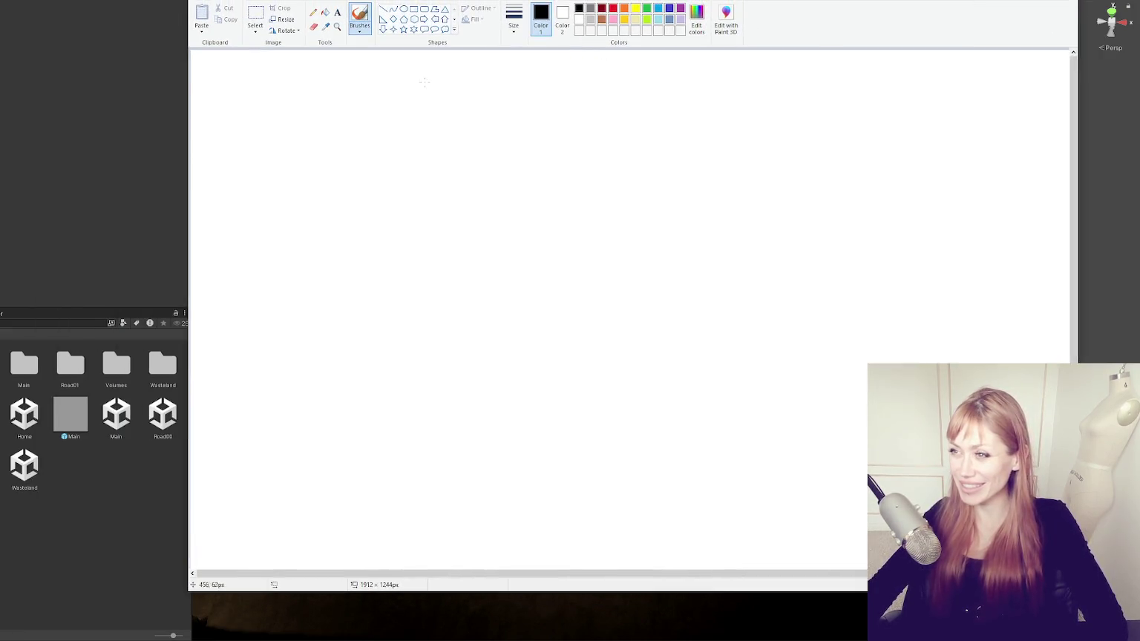
- Sketch a long top line with six vertical lines hanging down from it
{"action": "left_click_drag", "start_coordinate": [421, 115], "coordinate": [406, 321]}
{"action": "left_click_drag", "start_coordinate": [231, 109], "coordinate": [1047, 105]}
{"action": "left_click_drag", "start_coordinate": [540, 113], "coordinate": [540, 318]}
{"action": "left_click_drag", "start_coordinate": [692, 111], "coordinate": [702, 322]}
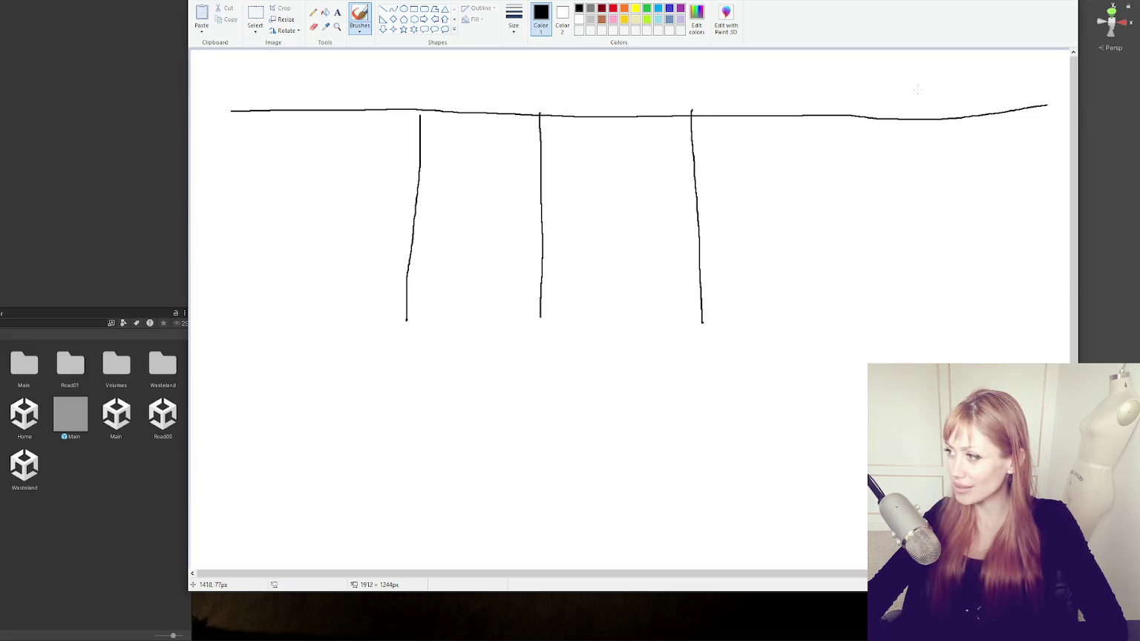
{"action": "left_click_drag", "start_coordinate": [845, 112], "coordinate": [839, 328]}
{"action": "left_click_drag", "start_coordinate": [957, 115], "coordinate": [956, 337]}
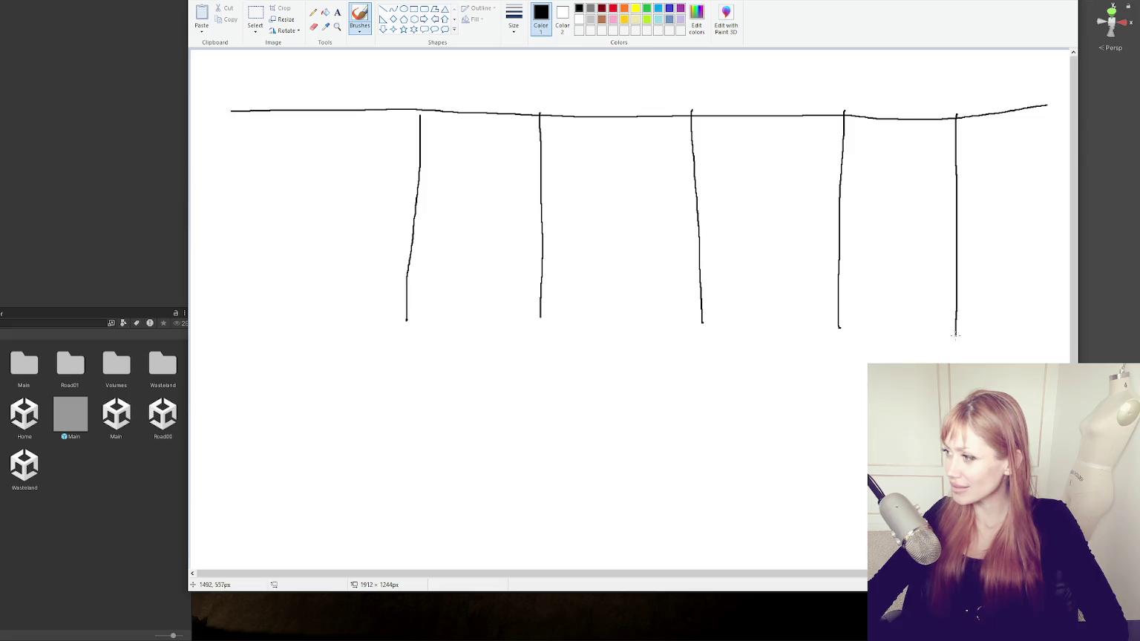
{"action": "left_click_drag", "start_coordinate": [287, 105], "coordinate": [287, 318]}
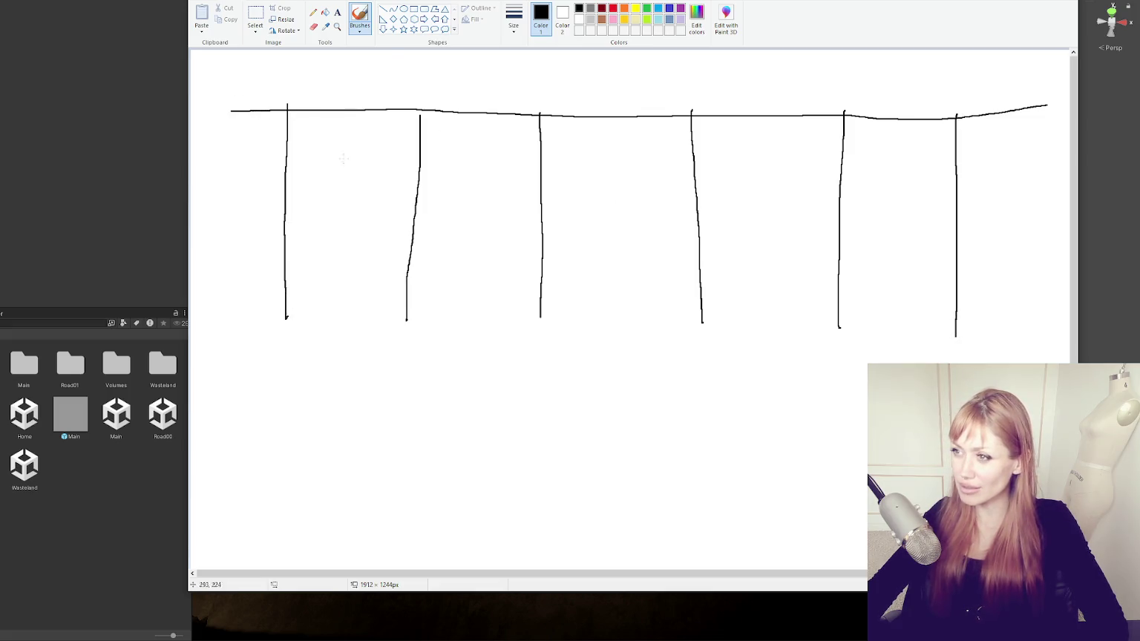
- Draw a building rectangle at lower right with two roads curving up from it
{"action": "left_click", "coordinate": [413, 8]}
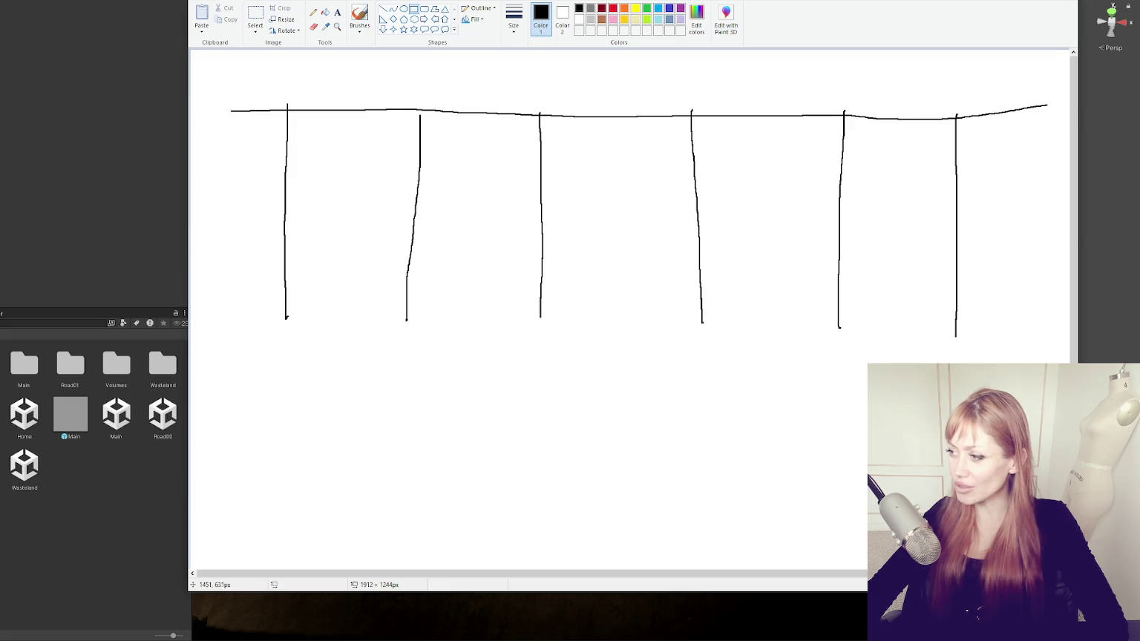
{"action": "left_click_drag", "start_coordinate": [756, 374], "coordinate": [934, 456]}
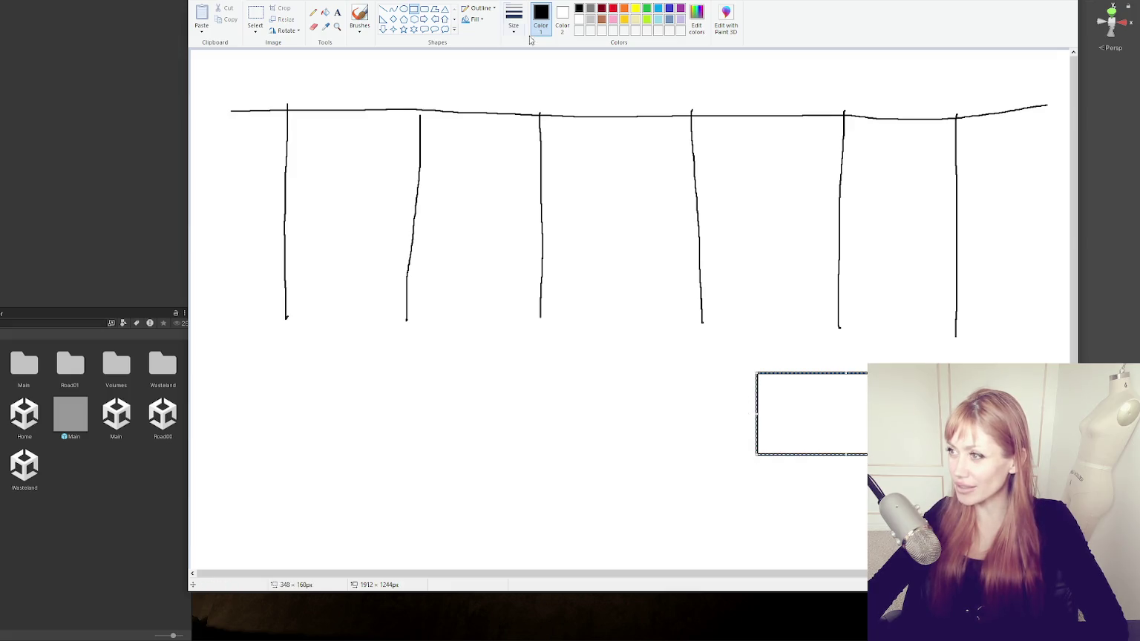
{"action": "left_click", "coordinate": [360, 14]}
{"action": "mouse_move", "coordinate": [746, 411]}
{"action": "left_mouse_down"}
{"action": "mouse_move", "coordinate": [653, 375]}
{"action": "mouse_move", "coordinate": [635, 241]}
{"action": "left_mouse_up"}
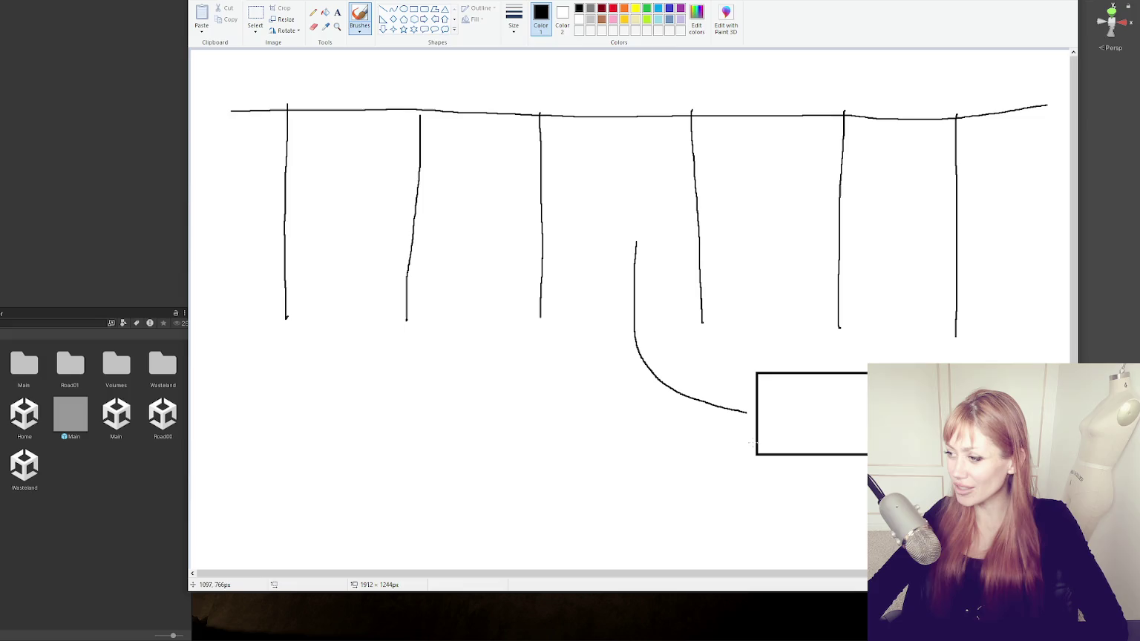
{"action": "mouse_move", "coordinate": [751, 417]}
{"action": "left_mouse_down"}
{"action": "mouse_move", "coordinate": [661, 440]}
{"action": "mouse_move", "coordinate": [634, 568]}
{"action": "mouse_move", "coordinate": [608, 221]}
{"action": "left_mouse_up"}
- Attempt a road loop and hooked road strokes, undoing the failed ones
{"action": "scroll", "coordinate": [640, 439], "scroll_direction": "down", "scroll_amount": 3}
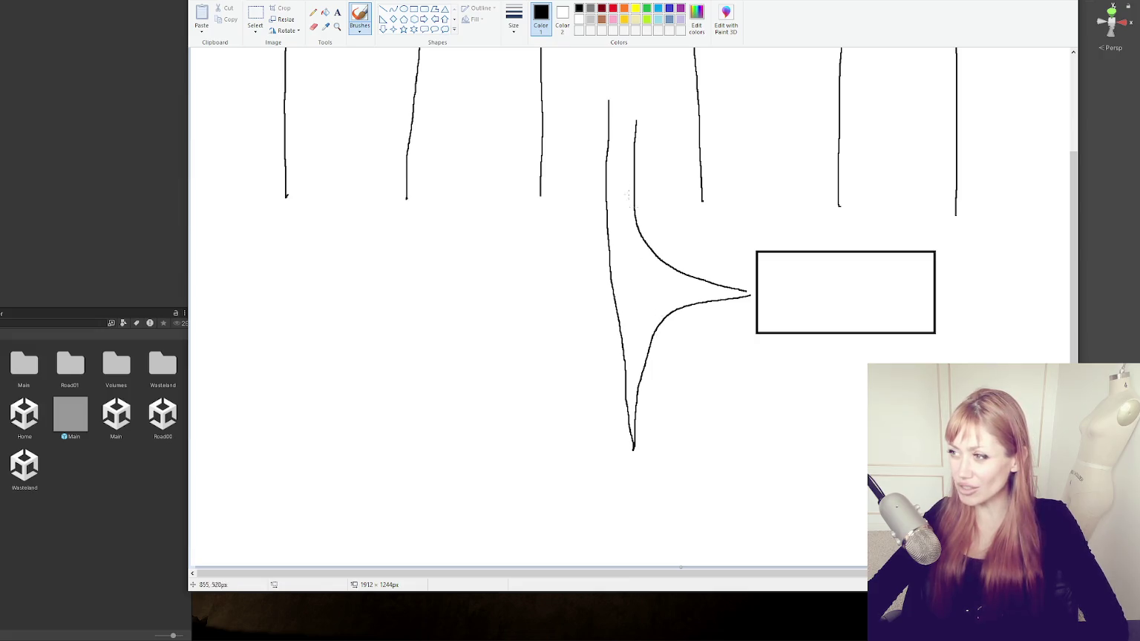
{"action": "scroll", "coordinate": [605, 336], "scroll_direction": "up", "scroll_amount": 3}
{"action": "mouse_move", "coordinate": [547, 324]}
{"action": "left_mouse_down"}
{"action": "mouse_move", "coordinate": [554, 127]}
{"action": "mouse_move", "coordinate": [668, 128]}
{"action": "mouse_move", "coordinate": [690, 349]}
{"action": "mouse_move", "coordinate": [755, 379]}
{"action": "left_mouse_up"}
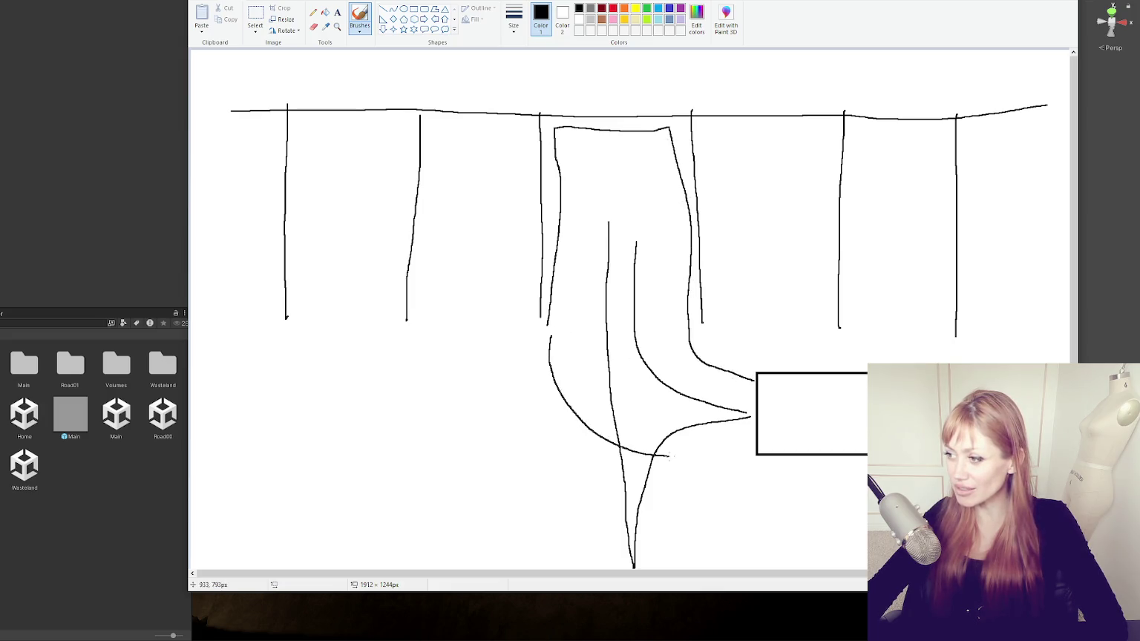
{"action": "key", "text": "ctrl+z"}
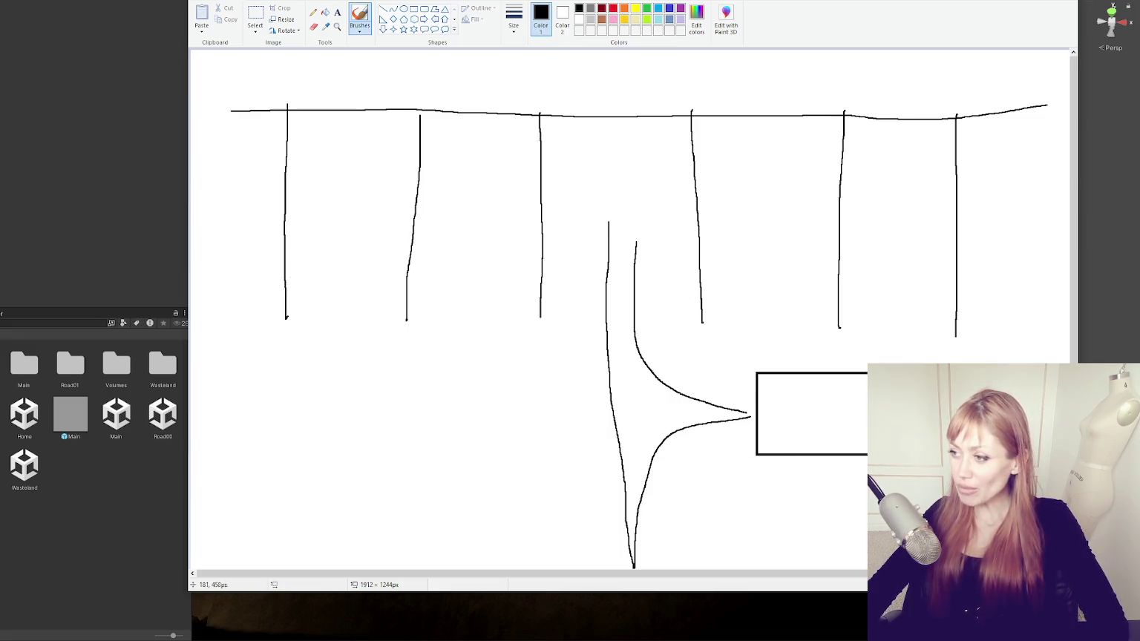
{"action": "mouse_move", "coordinate": [467, 148]}
{"action": "left_mouse_down"}
{"action": "mouse_move", "coordinate": [444, 316]}
{"action": "mouse_move", "coordinate": [237, 514]}
{"action": "mouse_move", "coordinate": [866, 524]}
{"action": "left_mouse_up"}
{"action": "mouse_move", "coordinate": [472, 177]}
{"action": "left_mouse_down"}
{"action": "mouse_move", "coordinate": [242, 350]}
{"action": "mouse_move", "coordinate": [867, 550]}
{"action": "left_mouse_up"}
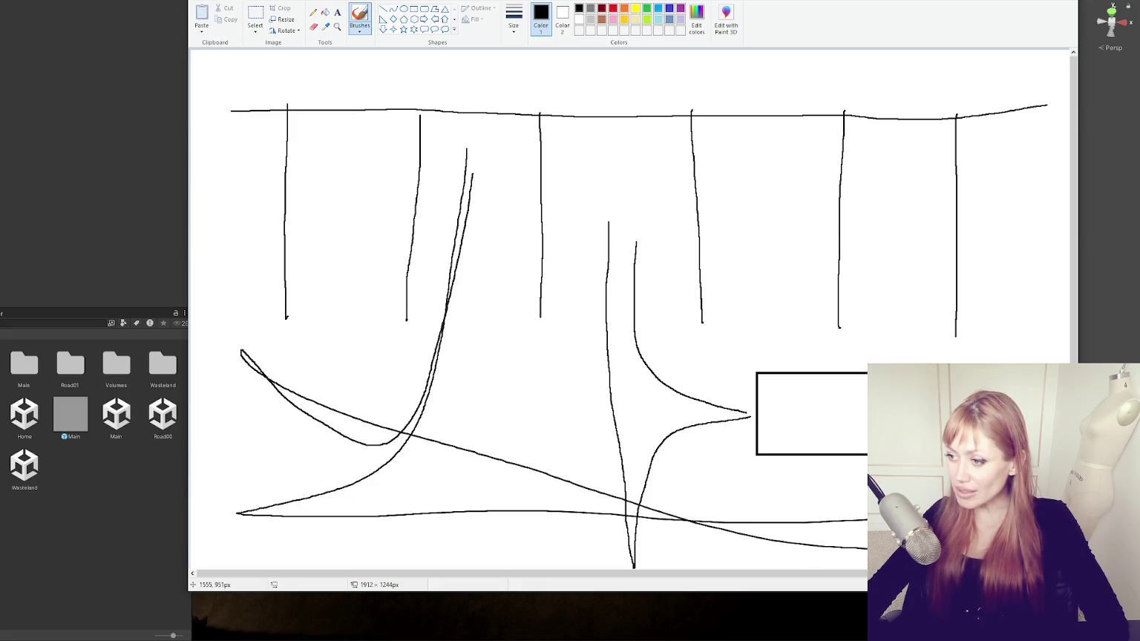
{"action": "key", "text": "ctrl+z"}
{"action": "key", "text": "ctrl+z"}
- Try looping and curving road strokes, undoing each one
{"action": "mouse_move", "coordinate": [349, 152]}
{"action": "left_mouse_down"}
{"action": "mouse_move", "coordinate": [348, 356]}
{"action": "mouse_move", "coordinate": [251, 363]}
{"action": "mouse_move", "coordinate": [867, 417]}
{"action": "left_mouse_up"}
{"action": "key", "text": "ctrl+z"}
{"action": "mouse_move", "coordinate": [468, 150]}
{"action": "left_mouse_down"}
{"action": "mouse_move", "coordinate": [464, 306]}
{"action": "mouse_move", "coordinate": [352, 386]}
{"action": "mouse_move", "coordinate": [866, 434]}
{"action": "left_mouse_up"}
{"action": "key", "text": "ctrl+z"}
{"action": "mouse_move", "coordinate": [481, 160]}
{"action": "left_mouse_down"}
{"action": "mouse_move", "coordinate": [280, 522]}
{"action": "mouse_move", "coordinate": [867, 443]}
{"action": "left_mouse_up"}
{"action": "key", "text": "ctrl+z"}
{"action": "mouse_move", "coordinate": [386, 164]}
{"action": "left_mouse_down"}
{"action": "mouse_move", "coordinate": [484, 386]}
{"action": "mouse_move", "coordinate": [883, 359]}
{"action": "left_mouse_up"}
{"action": "key", "text": "ctrl+z"}
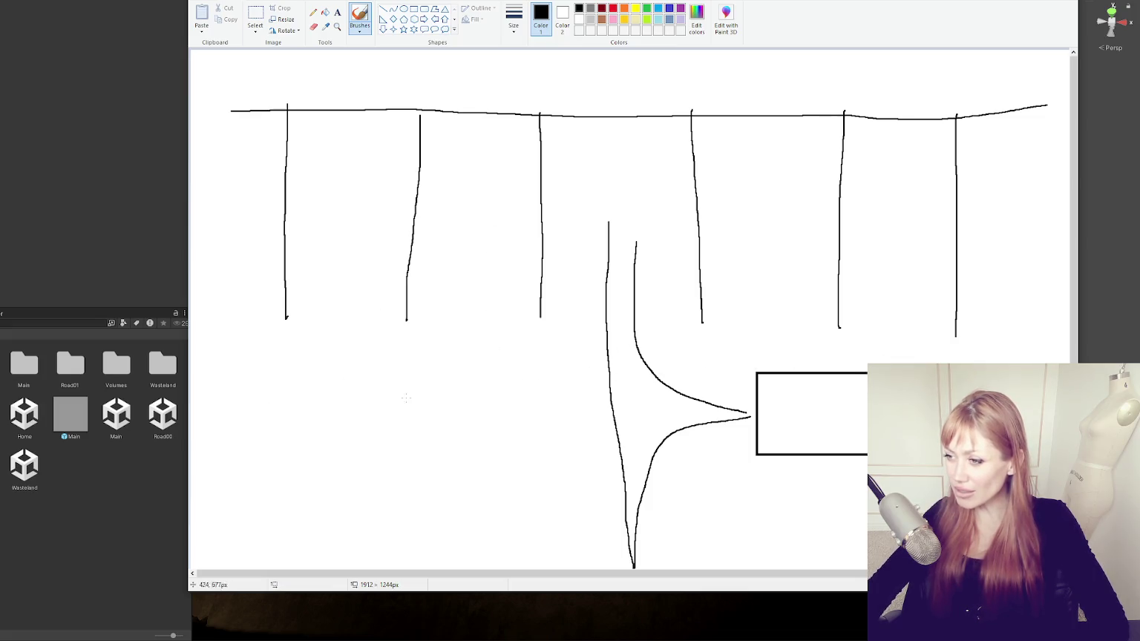
- Add four short house lines along the bottom and remove the long curved road
{"action": "left_click_drag", "start_coordinate": [266, 526], "coordinate": [289, 604]}
{"action": "left_click_drag", "start_coordinate": [425, 513], "coordinate": [434, 603]}
{"action": "left_click_drag", "start_coordinate": [548, 508], "coordinate": [609, 616]}
{"action": "left_click_drag", "start_coordinate": [732, 502], "coordinate": [758, 633]}
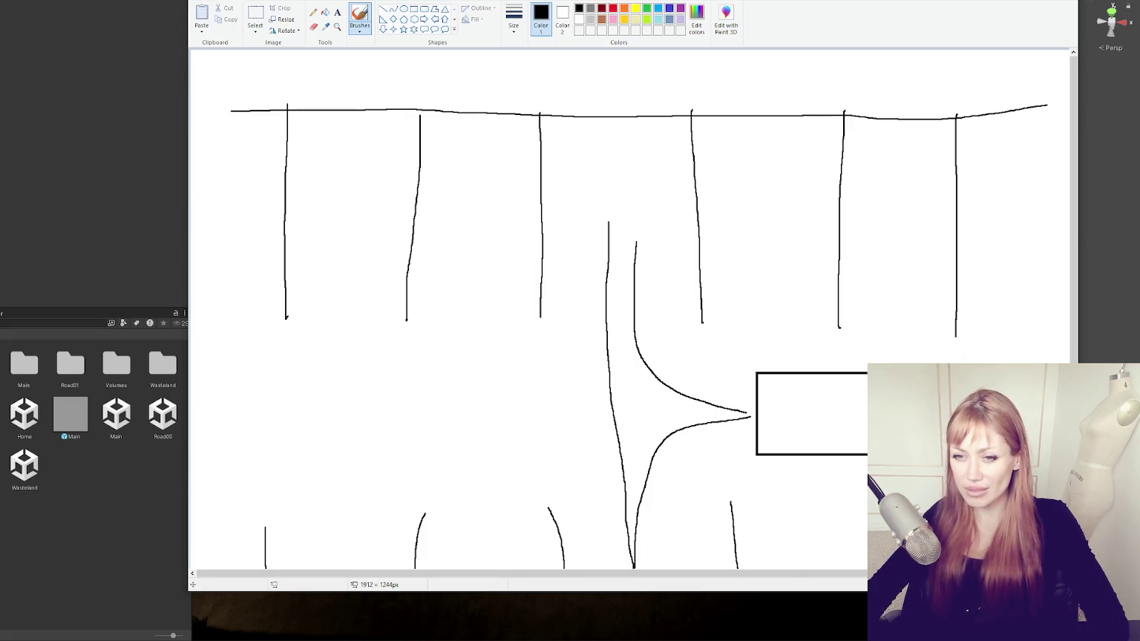
{"action": "mouse_move", "coordinate": [799, 409]}
{"action": "left_mouse_down"}
{"action": "mouse_move", "coordinate": [513, 318]}
{"action": "mouse_move", "coordinate": [563, 424]}
{"action": "mouse_move", "coordinate": [482, 371]}
{"action": "mouse_move", "coordinate": [487, 156]}
{"action": "left_mouse_up"}
{"action": "key", "text": "ctrl+z"}
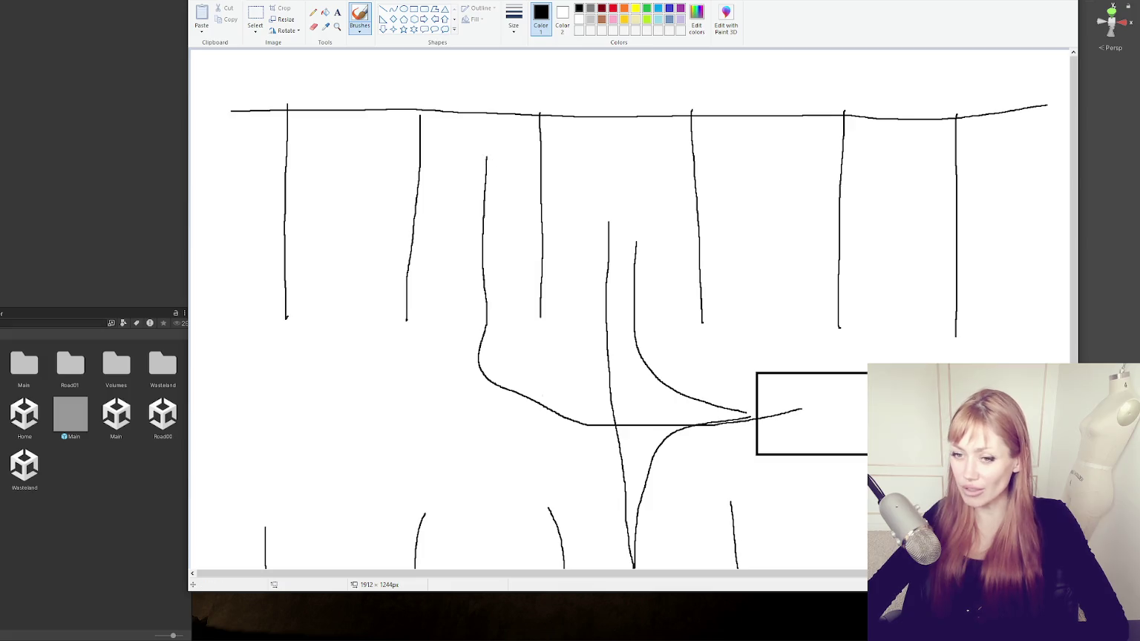
{"action": "key", "text": "ctrl+z"}
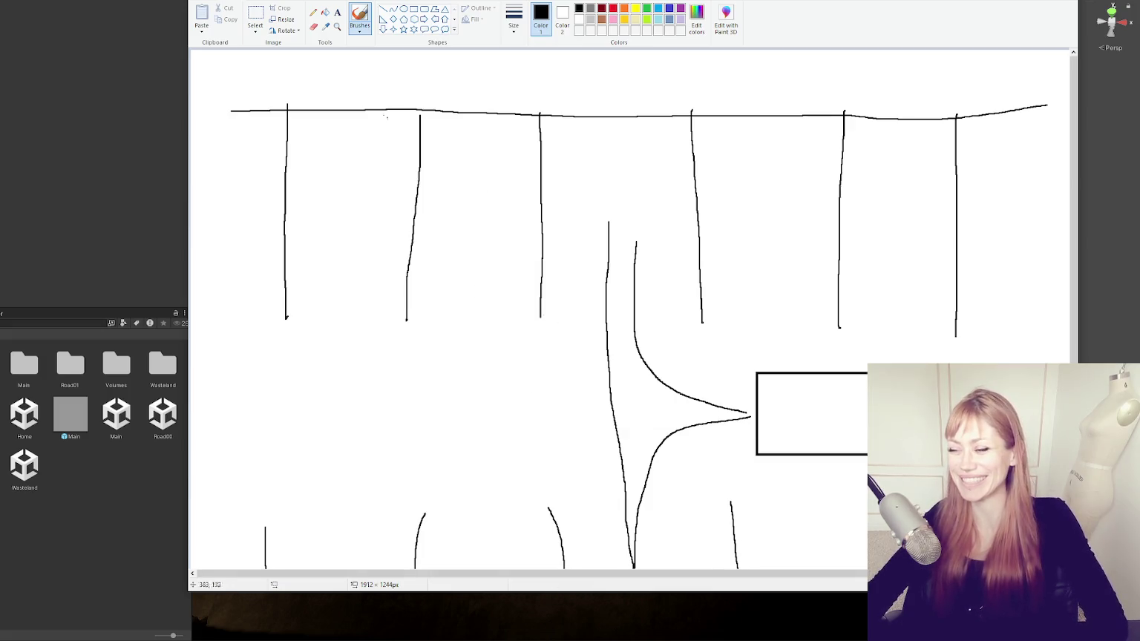
- Try and undo several more curved road strokes, then close Paint
{"action": "mouse_move", "coordinate": [499, 138]}
{"action": "left_mouse_down"}
{"action": "mouse_move", "coordinate": [285, 446]}
{"action": "mouse_move", "coordinate": [809, 448]}
{"action": "left_mouse_up"}
{"action": "key", "text": "ctrl+z"}
{"action": "mouse_move", "coordinate": [499, 162]}
{"action": "left_mouse_down"}
{"action": "mouse_move", "coordinate": [497, 228]}
{"action": "mouse_move", "coordinate": [216, 460]}
{"action": "left_mouse_up"}
{"action": "key", "text": "ctrl+z"}
{"action": "left_click_drag", "start_coordinate": [469, 140], "coordinate": [231, 411]}
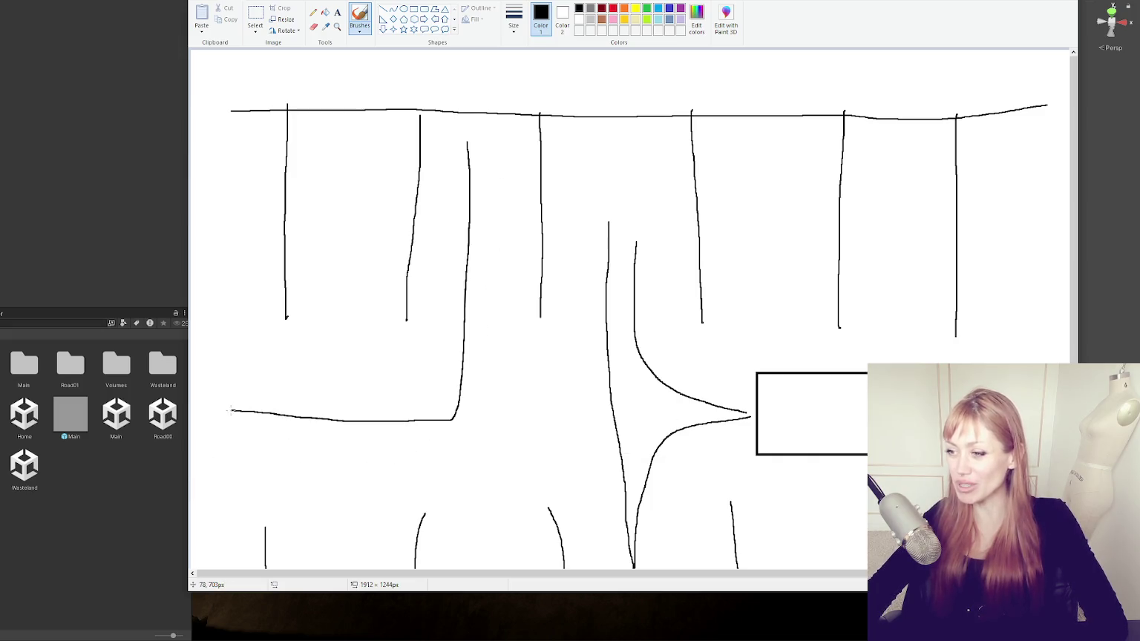
{"action": "key", "text": "ctrl+z"}
{"action": "left_click_drag", "start_coordinate": [748, 413], "coordinate": [459, 108]}
{"action": "key", "text": "ctrl+z"}
{"action": "key", "text": "alt+F4"}
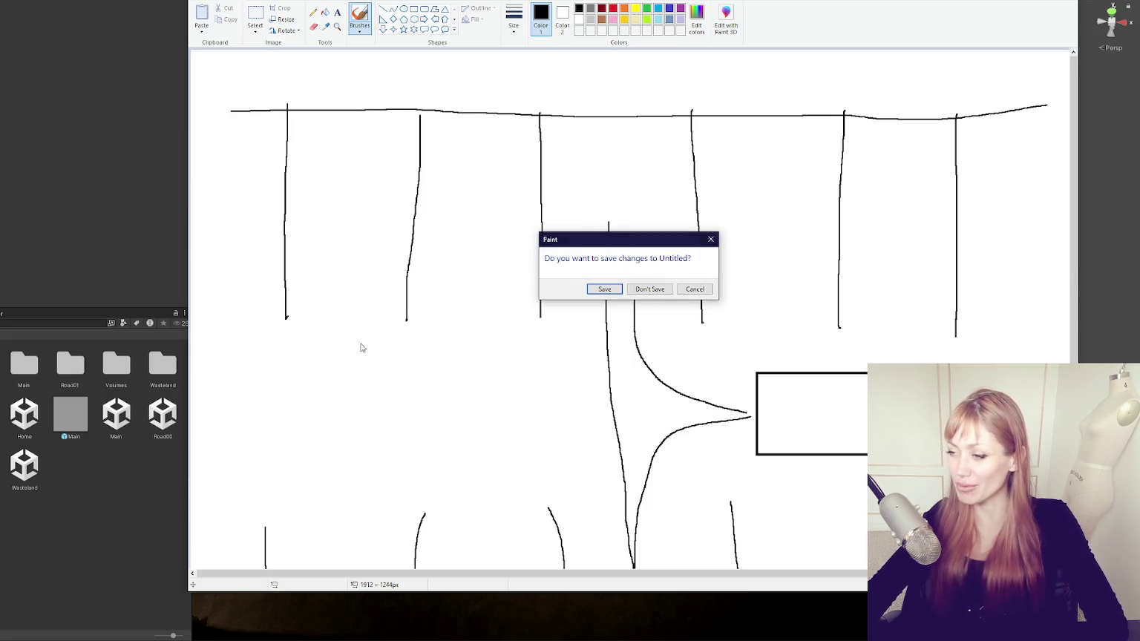
- Discard the Paint sketch, then select WastelandChunk006 and open it in prefab mode
{"action": "key", "text": "n"}
{"action": "mouse_move", "coordinate": [634, 382]}
{"action": "left_mouse_down"}
{"action": "mouse_move", "coordinate": [934, 287]}
{"action": "mouse_move", "coordinate": [467, 213]}
{"action": "mouse_move", "coordinate": [674, 377]}
{"action": "mouse_move", "coordinate": [800, 321]}
{"action": "left_mouse_up"}
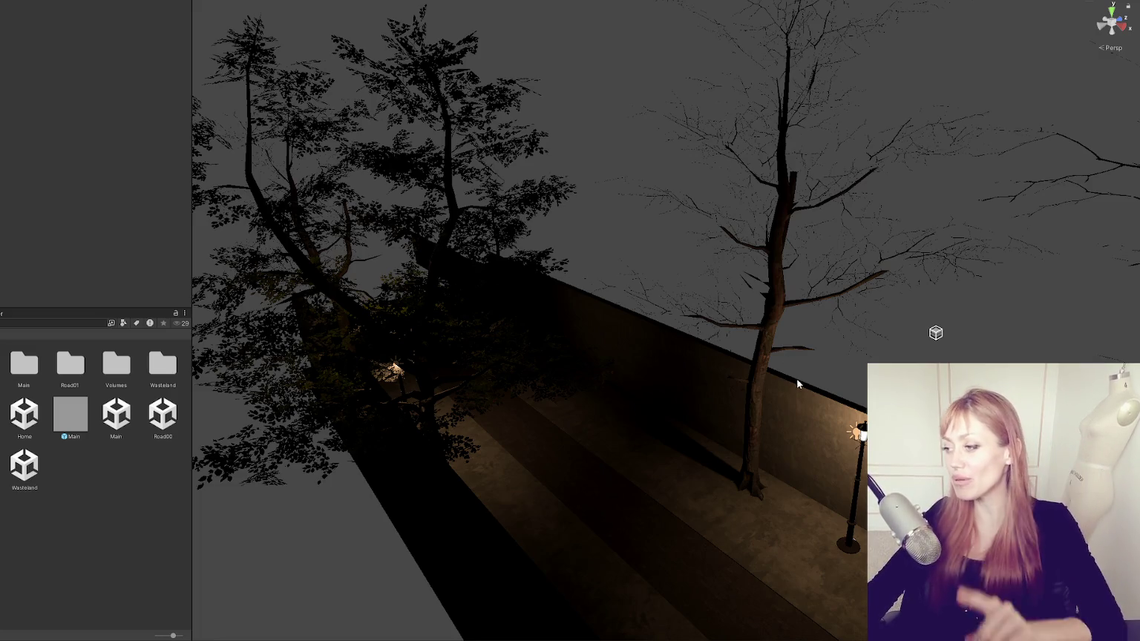
{"action": "left_click", "coordinate": [804, 441]}
{"action": "left_click", "coordinate": [839, 352]}
{"action": "mouse_move", "coordinate": [796, 295]}
{"action": "left_mouse_down"}
{"action": "mouse_move", "coordinate": [607, 248]}
{"action": "mouse_move", "coordinate": [678, 250]}
{"action": "left_mouse_up"}
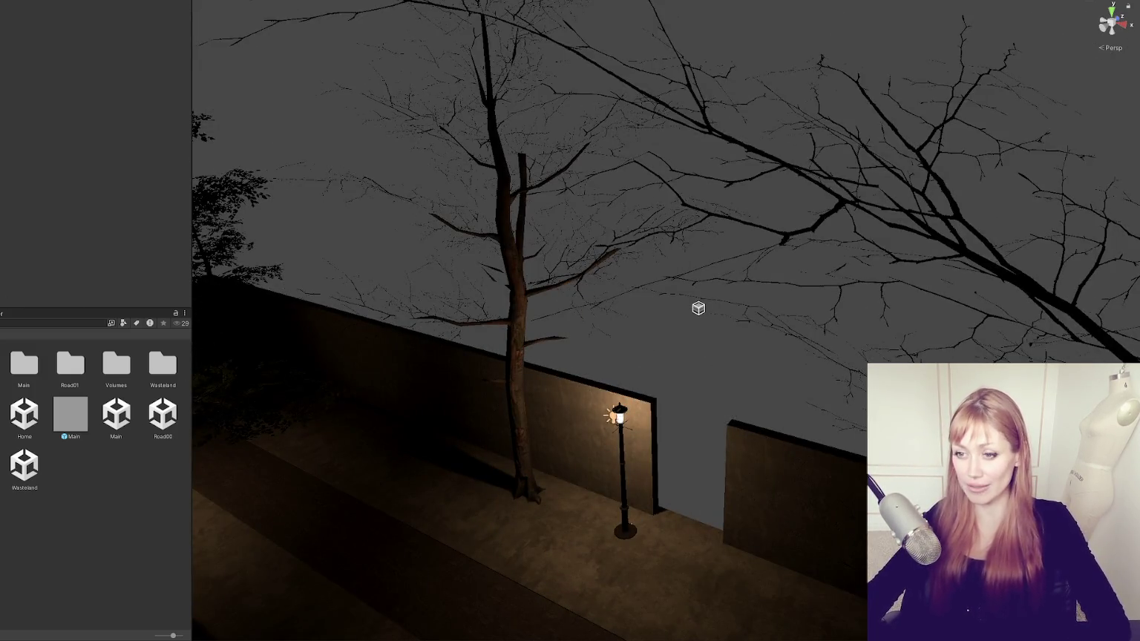
{"action": "left_click", "coordinate": [674, 401]}
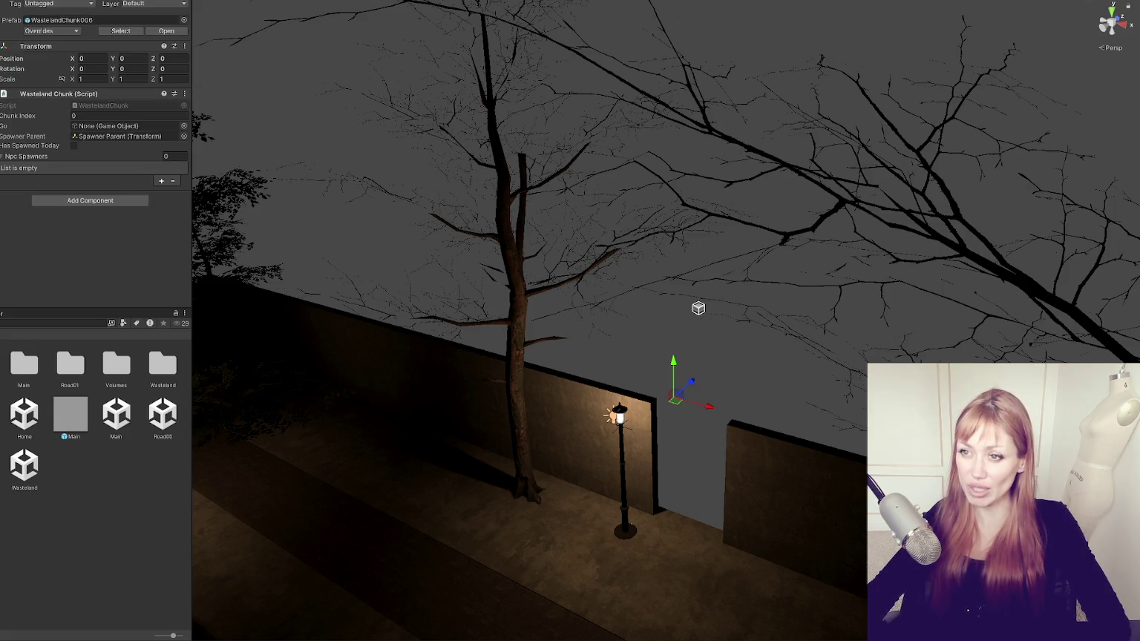
{"action": "left_click", "coordinate": [167, 31]}
{"action": "scroll", "coordinate": [512, 426], "scroll_direction": "up", "scroll_amount": 5}
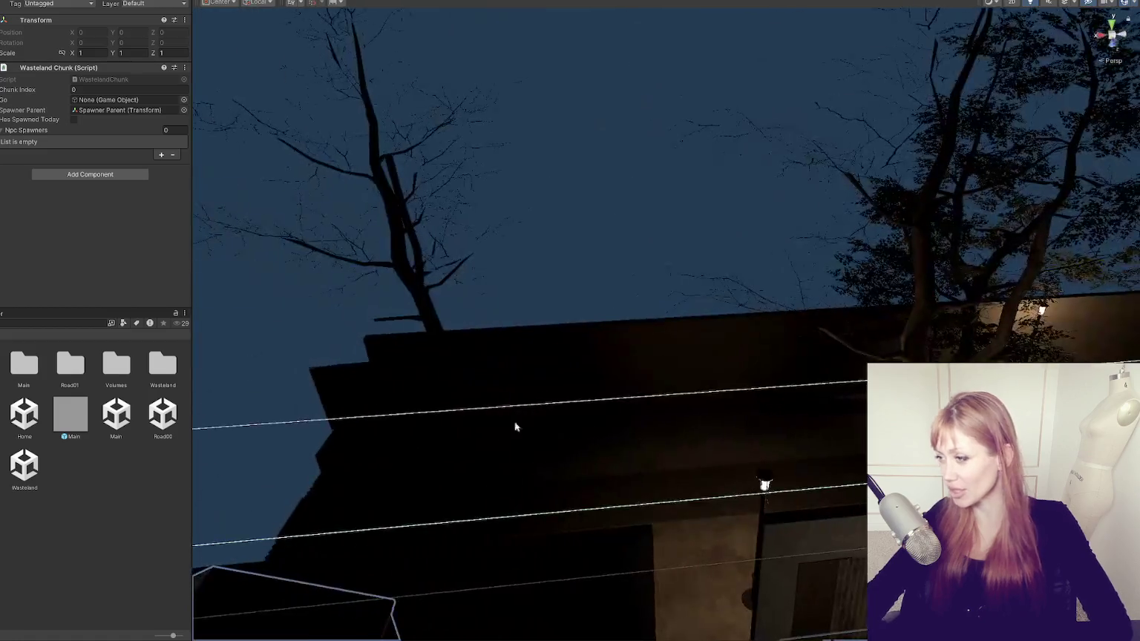
- Pull back over the street of chunks and frame the brick house front-on
{"action": "mouse_move", "coordinate": [546, 170]}
{"action": "left_mouse_down"}
{"action": "mouse_move", "coordinate": [375, 403]}
{"action": "mouse_move", "coordinate": [693, 379]}
{"action": "mouse_move", "coordinate": [812, 303]}
{"action": "mouse_move", "coordinate": [545, 340]}
{"action": "mouse_move", "coordinate": [230, 268]}
{"action": "mouse_move", "coordinate": [706, 356]}
{"action": "mouse_move", "coordinate": [570, 386]}
{"action": "left_mouse_up"}
{"action": "key", "text": "f"}
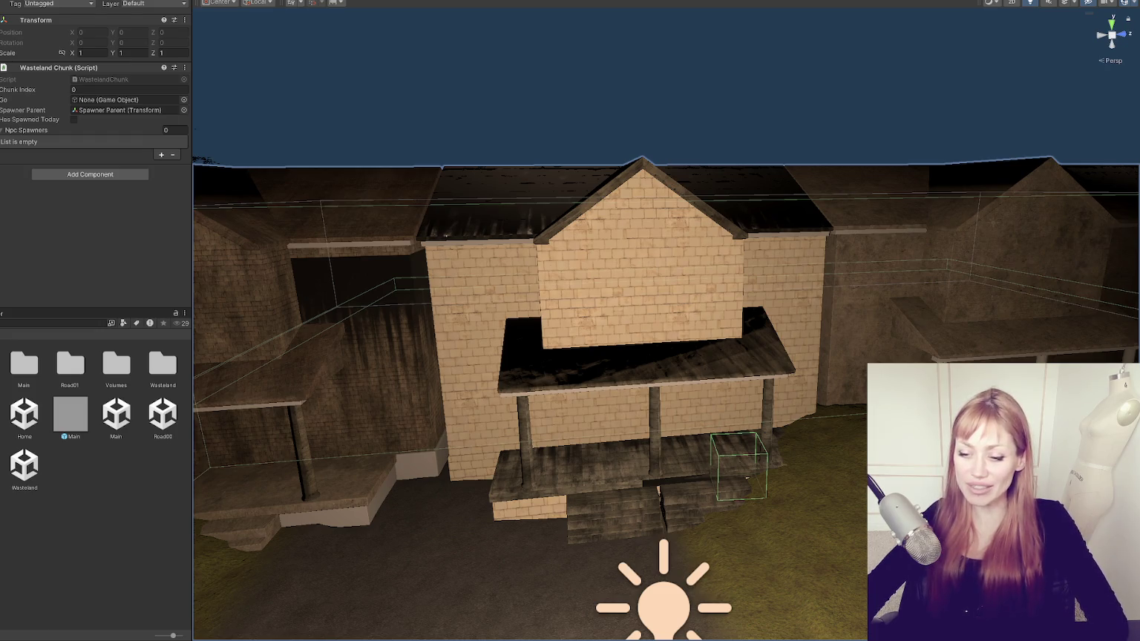
{"action": "key", "text": "super"}
- Launch Paint and draw a long ground line with the first rounded-top tower
{"action": "type", "text": "paint"}
{"action": "key", "text": "Return"}
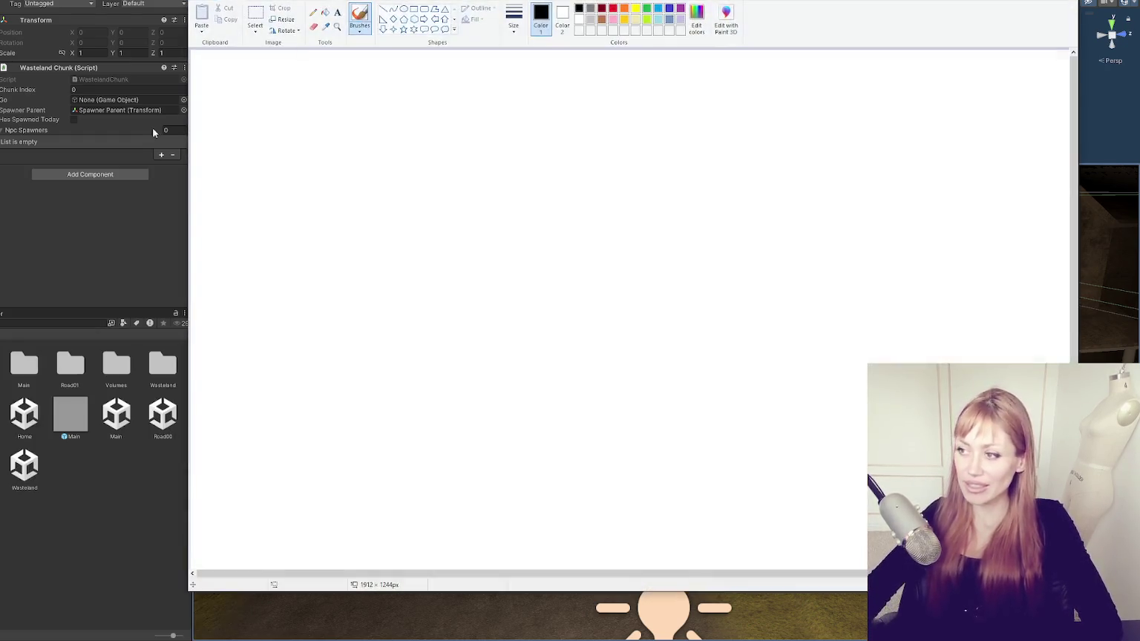
{"action": "left_click_drag", "start_coordinate": [269, 215], "coordinate": [966, 211]}
{"action": "left_click_drag", "start_coordinate": [456, 209], "coordinate": [470, 141]}
{"action": "left_click_drag", "start_coordinate": [527, 209], "coordinate": [524, 129]}
{"action": "left_click_drag", "start_coordinate": [453, 68], "coordinate": [454, 130]}
{"action": "mouse_move", "coordinate": [451, 122]}
{"action": "left_mouse_down"}
{"action": "mouse_move", "coordinate": [479, 50]}
{"action": "mouse_move", "coordinate": [533, 138]}
{"action": "left_mouse_up"}
- Draw the second and third towers standing on the ground line
{"action": "mouse_move", "coordinate": [671, 109]}
{"action": "left_mouse_down"}
{"action": "mouse_move", "coordinate": [697, 50]}
{"action": "mouse_move", "coordinate": [758, 114]}
{"action": "mouse_move", "coordinate": [684, 114]}
{"action": "mouse_move", "coordinate": [659, 236]}
{"action": "left_mouse_up"}
{"action": "left_click_drag", "start_coordinate": [730, 123], "coordinate": [799, 247]}
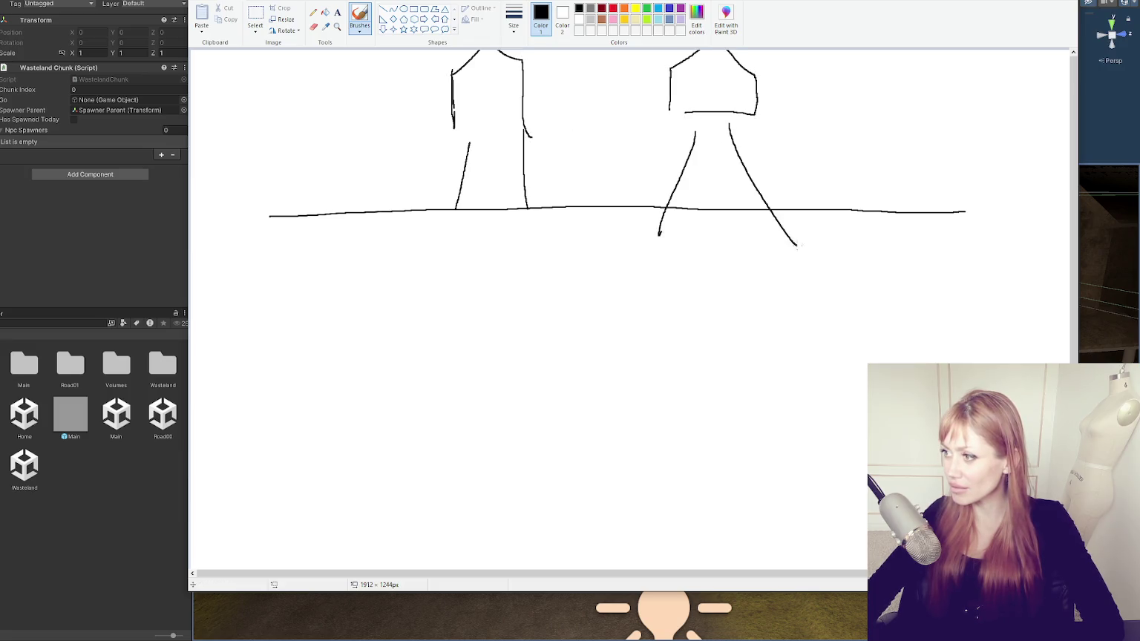
{"action": "mouse_move", "coordinate": [844, 66]}
{"action": "left_mouse_down"}
{"action": "mouse_move", "coordinate": [925, 113]}
{"action": "mouse_move", "coordinate": [913, 50]}
{"action": "mouse_move", "coordinate": [858, 70]}
{"action": "left_mouse_up"}
{"action": "left_click_drag", "start_coordinate": [854, 115], "coordinate": [844, 212]}
{"action": "left_click_drag", "start_coordinate": [897, 124], "coordinate": [962, 227]}
- Add an arrow, small boxes and a dash below the towers, plus a door in the left tower
{"action": "mouse_move", "coordinate": [1004, 262]}
{"action": "left_mouse_down"}
{"action": "mouse_move", "coordinate": [843, 275]}
{"action": "mouse_move", "coordinate": [894, 301]}
{"action": "left_mouse_up"}
{"action": "mouse_move", "coordinate": [827, 274]}
{"action": "left_mouse_down"}
{"action": "mouse_move", "coordinate": [765, 272]}
{"action": "mouse_move", "coordinate": [811, 264]}
{"action": "left_mouse_up"}
{"action": "mouse_move", "coordinate": [1023, 255]}
{"action": "left_mouse_down"}
{"action": "mouse_move", "coordinate": [1057, 272]}
{"action": "mouse_move", "coordinate": [1023, 253]}
{"action": "left_mouse_up"}
{"action": "mouse_move", "coordinate": [617, 280]}
{"action": "left_mouse_down"}
{"action": "mouse_move", "coordinate": [577, 296]}
{"action": "mouse_move", "coordinate": [624, 281]}
{"action": "left_mouse_up"}
{"action": "mouse_move", "coordinate": [729, 281]}
{"action": "left_mouse_down"}
{"action": "mouse_move", "coordinate": [657, 291]}
{"action": "mouse_move", "coordinate": [705, 296]}
{"action": "left_mouse_up"}
{"action": "mouse_move", "coordinate": [576, 274]}
{"action": "left_mouse_down"}
{"action": "mouse_move", "coordinate": [576, 297]}
{"action": "mouse_move", "coordinate": [631, 277]}
{"action": "mouse_move", "coordinate": [567, 275]}
{"action": "left_mouse_up"}
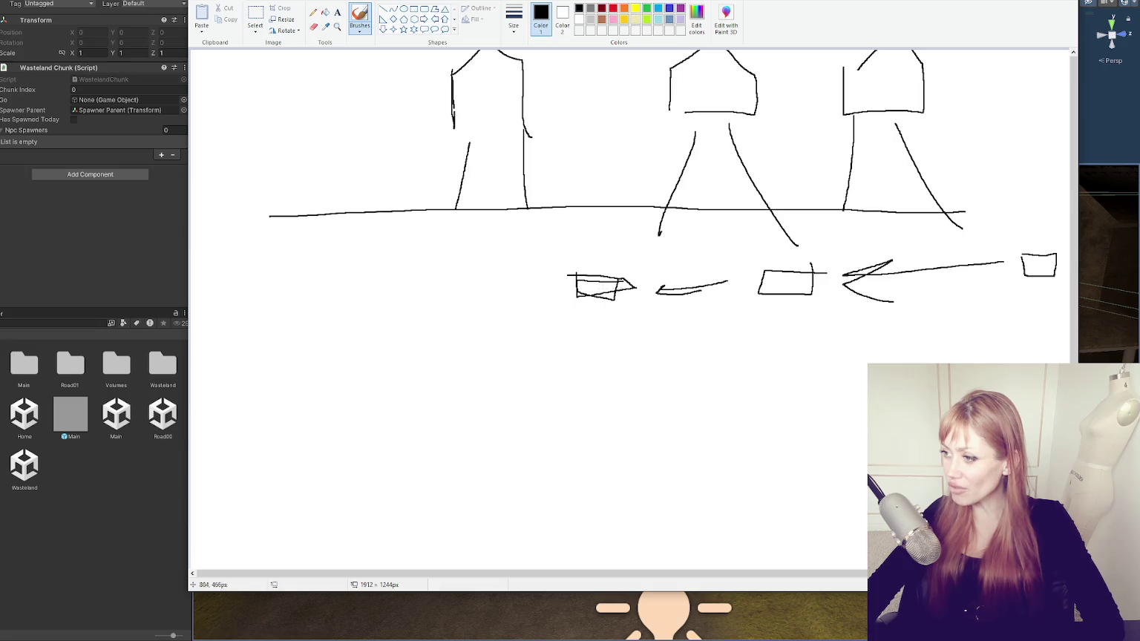
{"action": "mouse_move", "coordinate": [483, 152]}
{"action": "left_mouse_down"}
{"action": "mouse_move", "coordinate": [496, 185]}
{"action": "mouse_move", "coordinate": [484, 151]}
{"action": "left_mouse_up"}
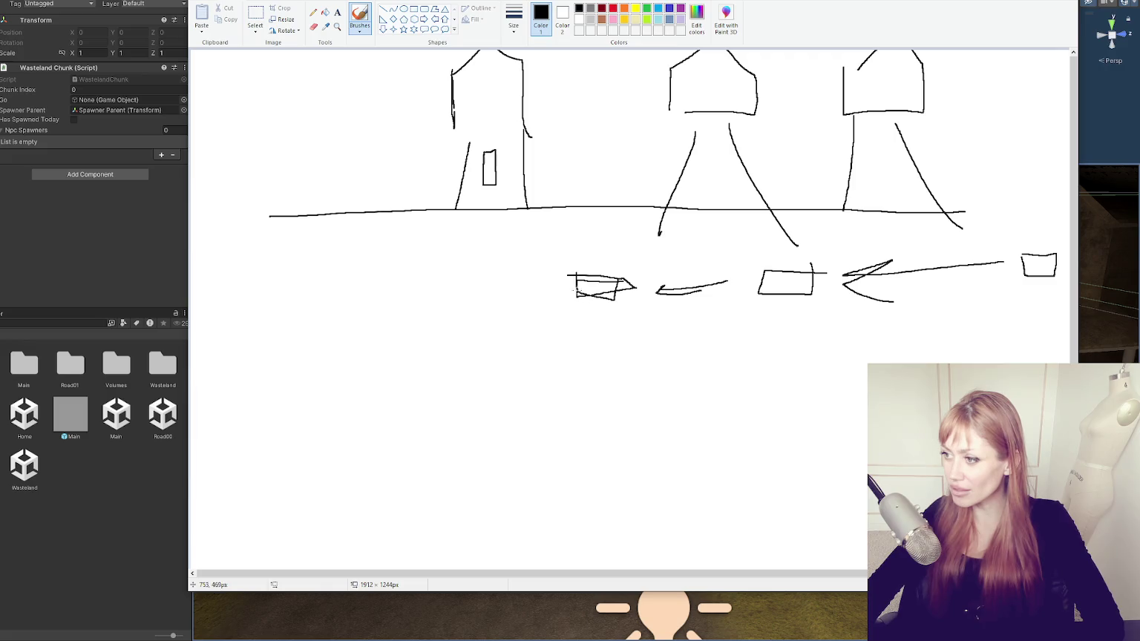
- Redraw a curve from the left box, then close Paint without saving
{"action": "mouse_move", "coordinate": [573, 287]}
{"action": "left_mouse_down"}
{"action": "mouse_move", "coordinate": [502, 279]}
{"action": "mouse_move", "coordinate": [488, 198]}
{"action": "left_mouse_up"}
{"action": "key", "text": "ctrl+z"}
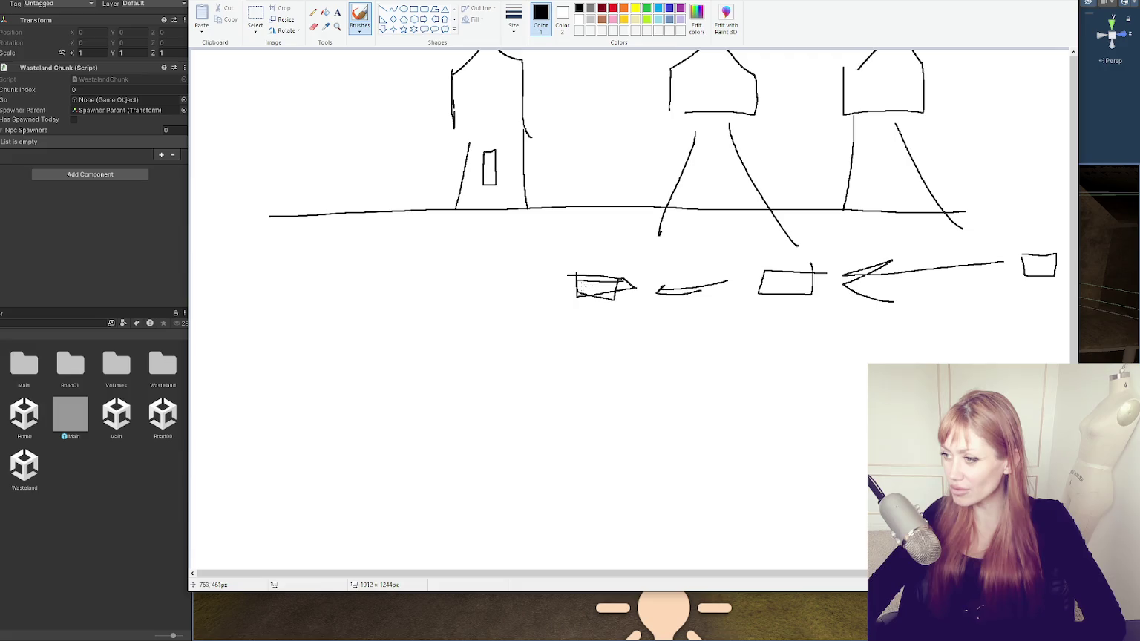
{"action": "mouse_move", "coordinate": [574, 285]}
{"action": "left_mouse_down"}
{"action": "mouse_move", "coordinate": [528, 289]}
{"action": "mouse_move", "coordinate": [500, 357]}
{"action": "mouse_move", "coordinate": [494, 348]}
{"action": "mouse_move", "coordinate": [541, 342]}
{"action": "mouse_move", "coordinate": [490, 228]}
{"action": "mouse_move", "coordinate": [489, 187]}
{"action": "left_mouse_up"}
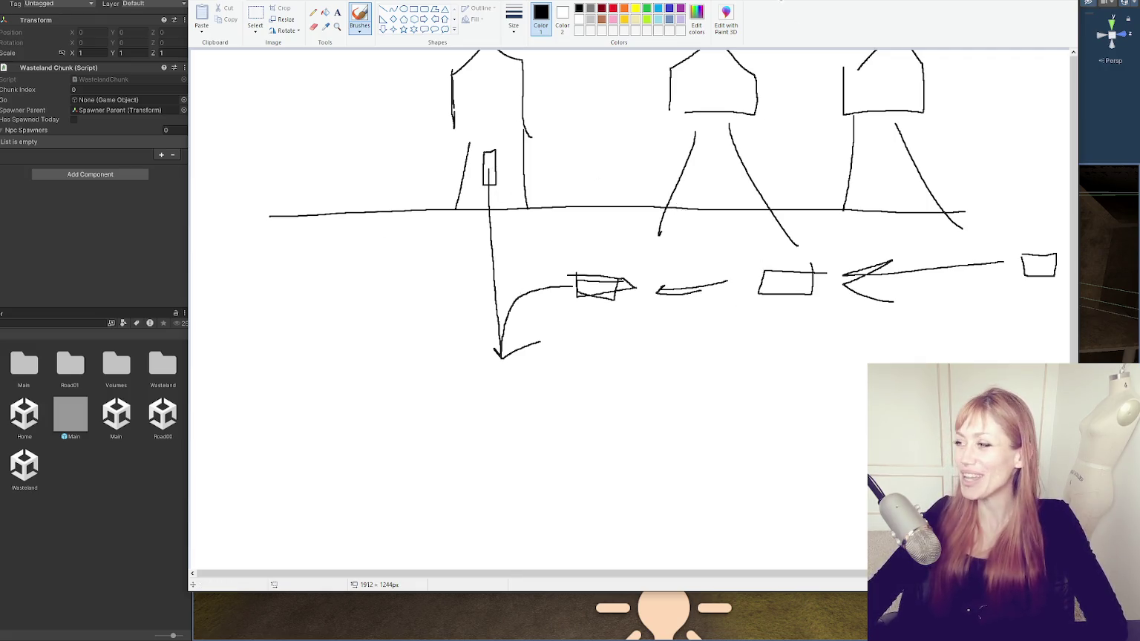
{"action": "key", "text": "alt+F4"}
{"action": "key", "text": "n"}
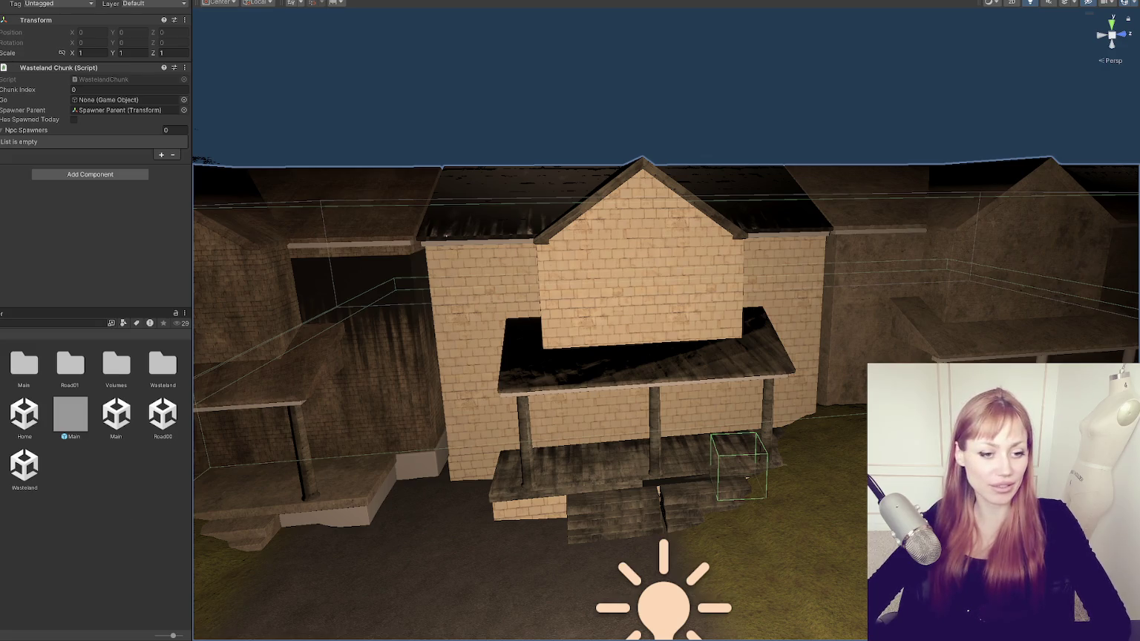
- Relaunch Paint and draw two vertical lines crossed by a long horizontal street line
{"action": "key", "text": "super"}
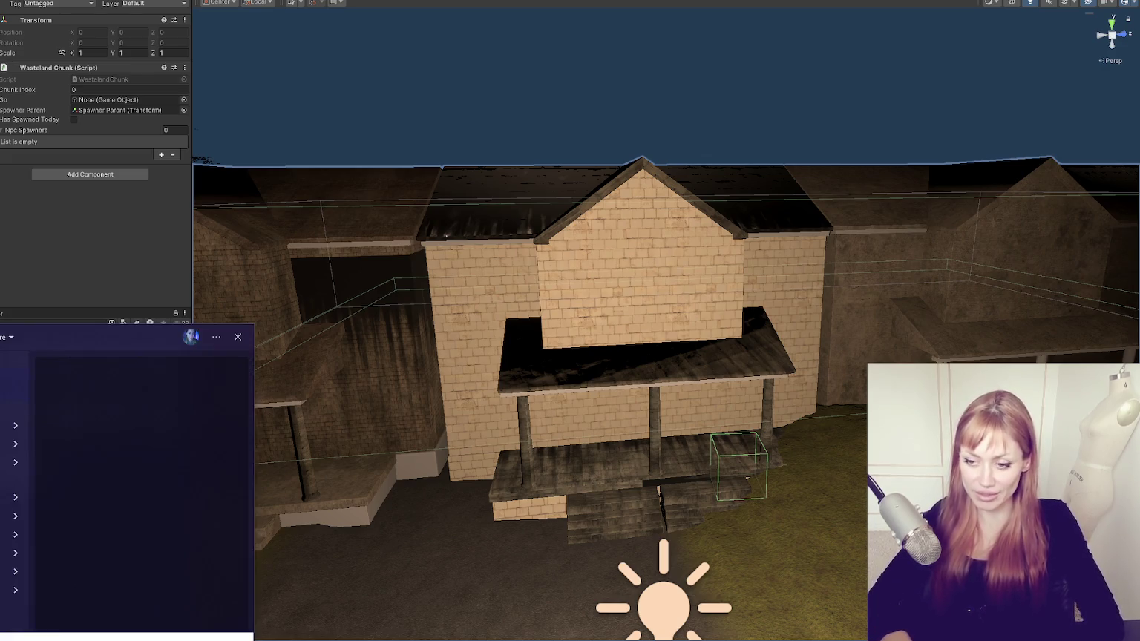
{"action": "type", "text": "paint"}
{"action": "key", "text": "Return"}
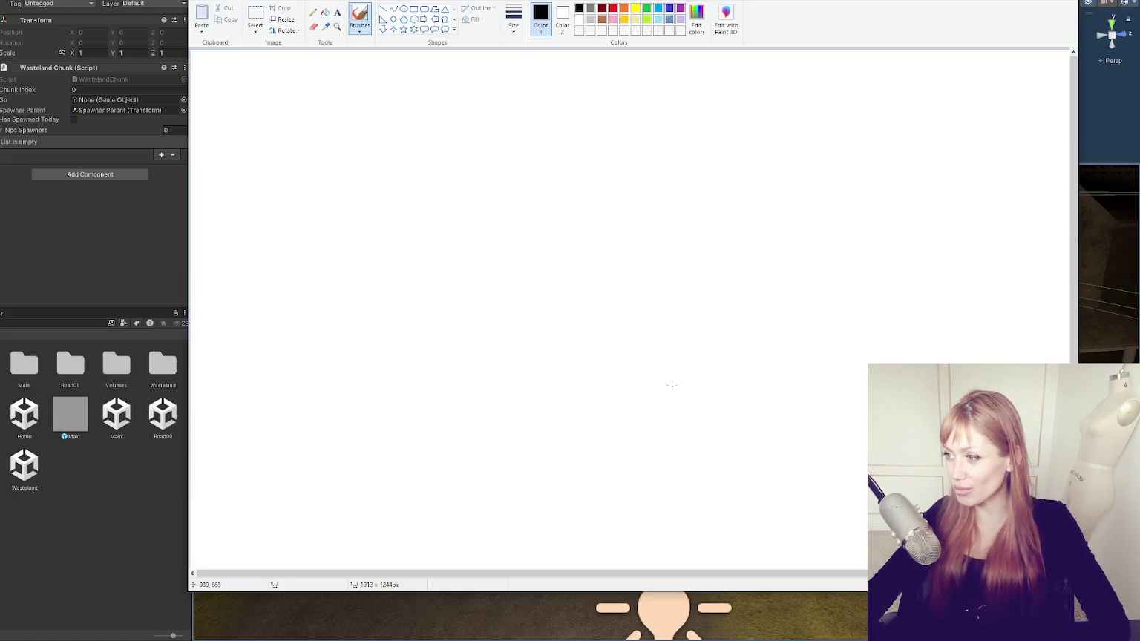
{"action": "left_click_drag", "start_coordinate": [470, 120], "coordinate": [455, 242]}
{"action": "left_click_drag", "start_coordinate": [596, 115], "coordinate": [602, 225]}
{"action": "left_click_drag", "start_coordinate": [272, 239], "coordinate": [984, 231]}
- Add boxes and a D-shaped block below the street with road lines running left
{"action": "mouse_move", "coordinate": [937, 260]}
{"action": "left_mouse_down"}
{"action": "mouse_move", "coordinate": [862, 301]}
{"action": "mouse_move", "coordinate": [939, 265]}
{"action": "left_mouse_up"}
{"action": "mouse_move", "coordinate": [842, 293]}
{"action": "left_mouse_down"}
{"action": "mouse_move", "coordinate": [461, 285]}
{"action": "mouse_move", "coordinate": [521, 151]}
{"action": "left_mouse_up"}
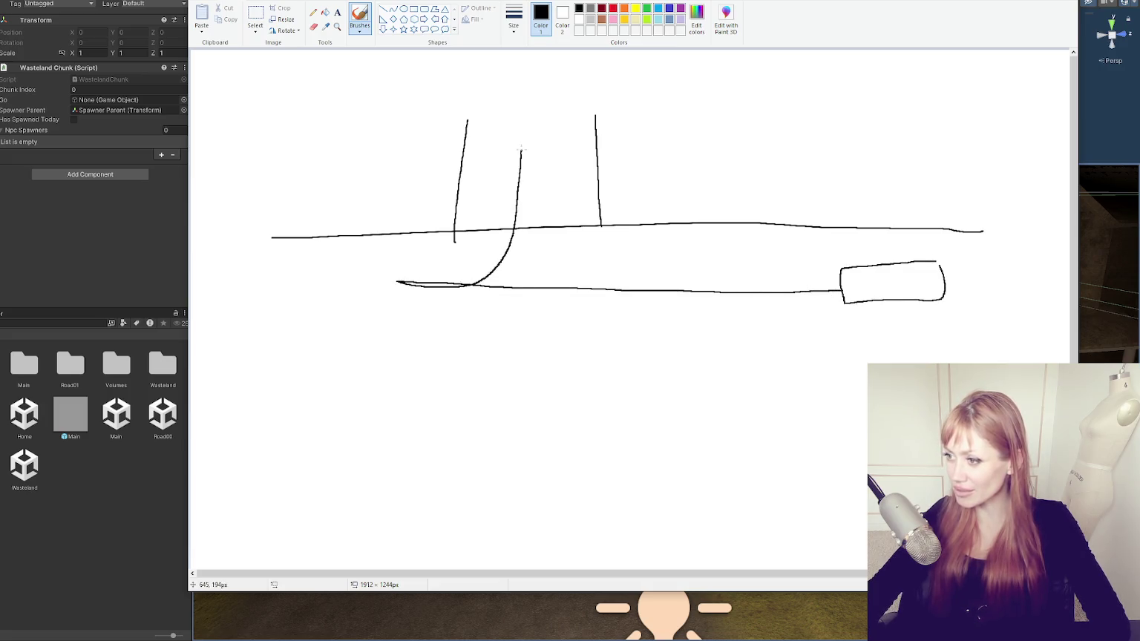
{"action": "mouse_move", "coordinate": [968, 265]}
{"action": "left_mouse_down"}
{"action": "mouse_move", "coordinate": [1030, 296]}
{"action": "mouse_move", "coordinate": [980, 257]}
{"action": "left_mouse_up"}
{"action": "mouse_move", "coordinate": [834, 279]}
{"action": "left_mouse_down"}
{"action": "mouse_move", "coordinate": [454, 282]}
{"action": "mouse_move", "coordinate": [440, 274]}
{"action": "mouse_move", "coordinate": [515, 177]}
{"action": "mouse_move", "coordinate": [516, 109]}
{"action": "left_mouse_up"}
{"action": "left_click_drag", "start_coordinate": [456, 286], "coordinate": [341, 281]}
{"action": "mouse_move", "coordinate": [601, 274]}
{"action": "left_mouse_down"}
{"action": "mouse_move", "coordinate": [522, 315]}
{"action": "mouse_move", "coordinate": [601, 271]}
{"action": "left_mouse_up"}
{"action": "left_click_drag", "start_coordinate": [430, 289], "coordinate": [325, 279]}
- Fan out many roads radiating from the central junction
{"action": "mouse_move", "coordinate": [410, 261]}
{"action": "left_mouse_down"}
{"action": "mouse_move", "coordinate": [478, 287]}
{"action": "mouse_move", "coordinate": [429, 307]}
{"action": "mouse_move", "coordinate": [377, 351]}
{"action": "left_mouse_up"}
{"action": "left_click_drag", "start_coordinate": [481, 336], "coordinate": [566, 406]}
{"action": "left_click_drag", "start_coordinate": [541, 341], "coordinate": [669, 346]}
{"action": "left_click_drag", "start_coordinate": [542, 281], "coordinate": [670, 185]}
{"action": "left_click_drag", "start_coordinate": [369, 115], "coordinate": [459, 288]}
{"action": "left_click_drag", "start_coordinate": [460, 310], "coordinate": [266, 213]}
{"action": "left_click_drag", "start_coordinate": [418, 341], "coordinate": [206, 419]}
{"action": "left_click_drag", "start_coordinate": [467, 345], "coordinate": [506, 559]}
{"action": "left_click_drag", "start_coordinate": [557, 340], "coordinate": [720, 468]}
- Add a few more long road strokes, then close Paint discarding the sketch
{"action": "left_click_drag", "start_coordinate": [594, 344], "coordinate": [875, 248]}
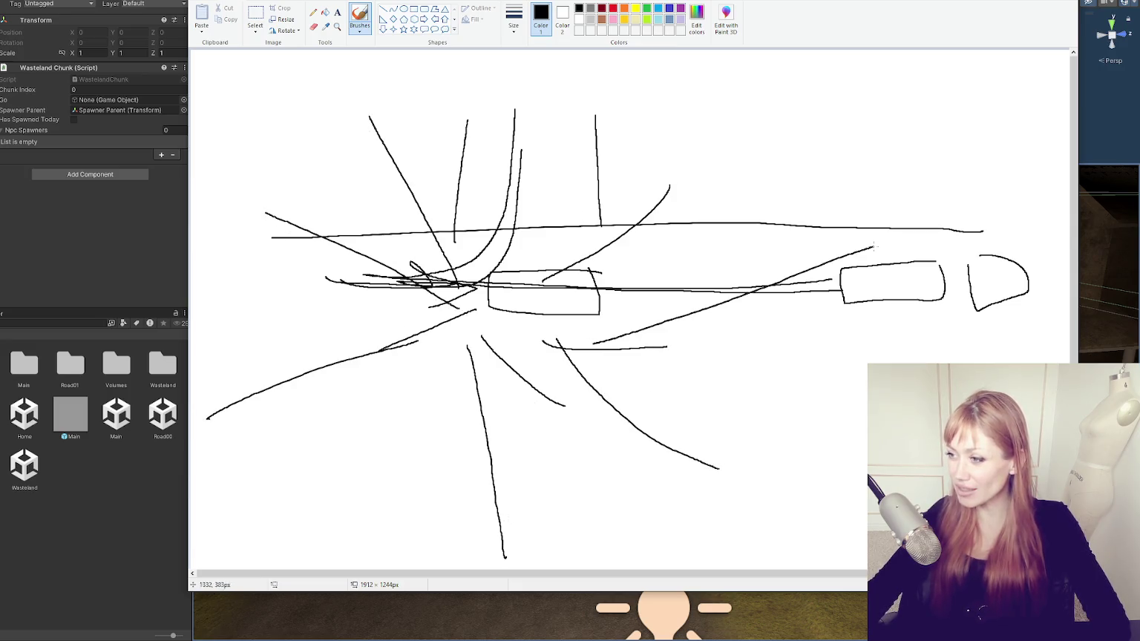
{"action": "left_click_drag", "start_coordinate": [576, 91], "coordinate": [533, 316]}
{"action": "left_click_drag", "start_coordinate": [455, 357], "coordinate": [236, 328]}
{"action": "left_click_drag", "start_coordinate": [465, 338], "coordinate": [366, 533]}
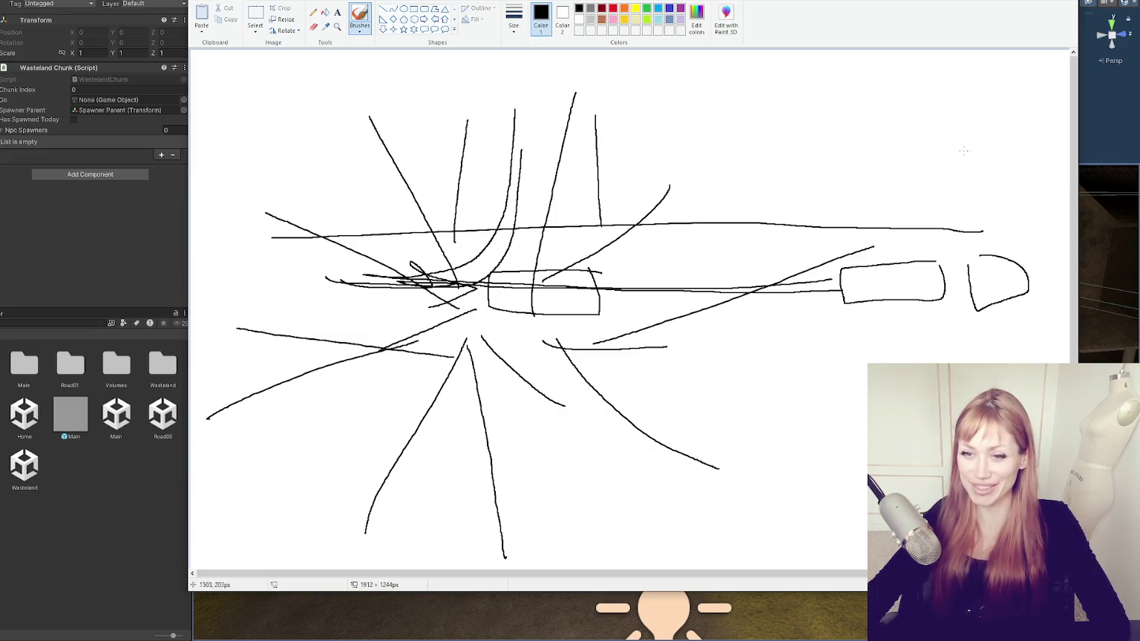
{"action": "key", "text": "alt+F4"}
{"action": "left_click", "coordinate": [648, 289]}
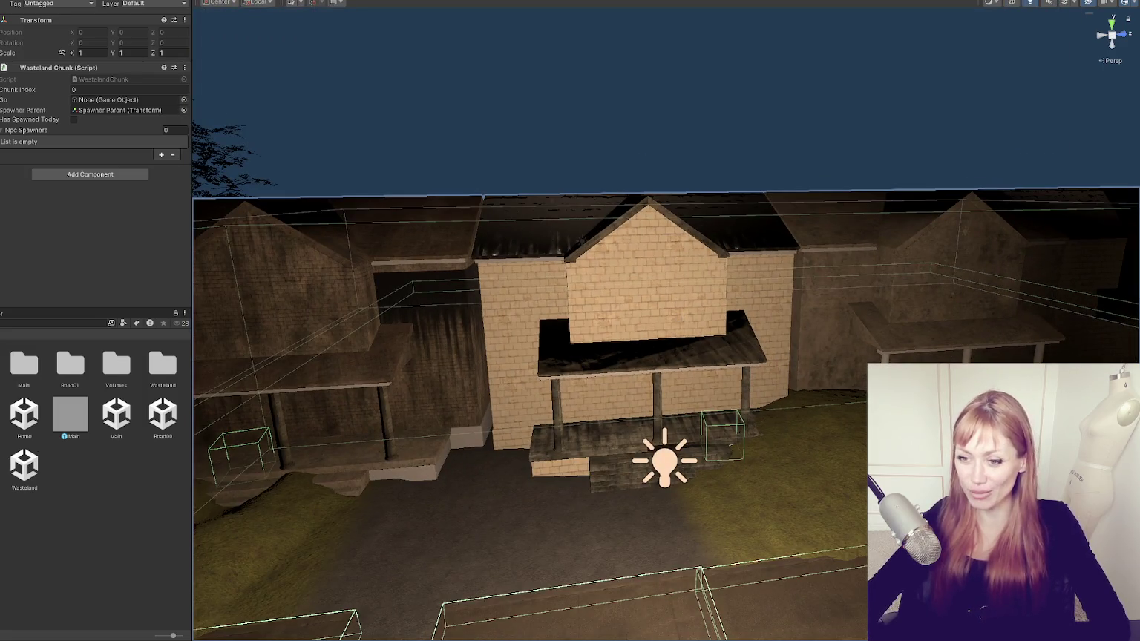
- In Wasteland > Textures, duplicate Brick Texture 7 into a new Brick Texture 8 material
{"action": "left_click", "coordinate": [2, 452]}
{"action": "left_click", "coordinate": [1, 461]}
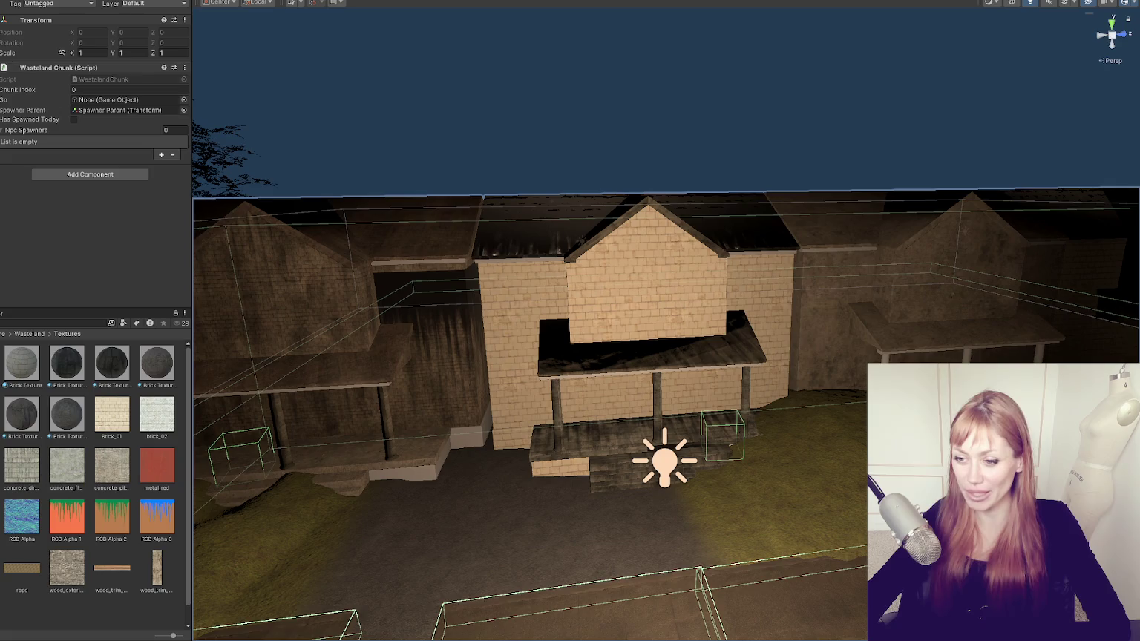
{"action": "scroll", "coordinate": [29, 468], "scroll_direction": "down", "scroll_amount": 1}
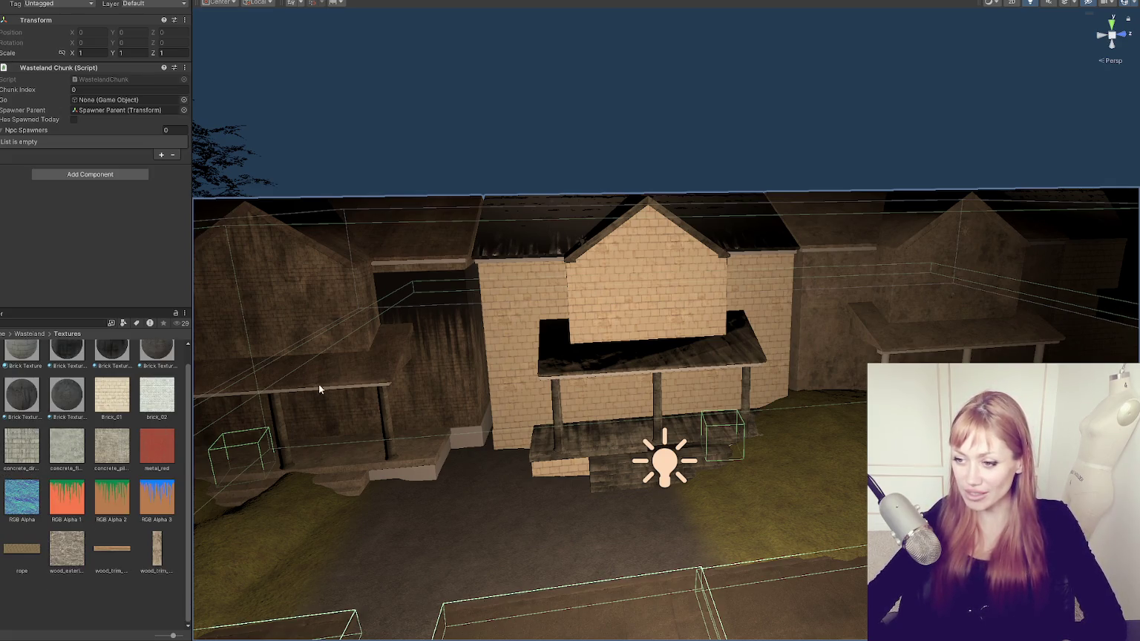
{"action": "scroll", "coordinate": [171, 431], "scroll_direction": "up", "scroll_amount": 1}
{"action": "left_click", "coordinate": [68, 414]}
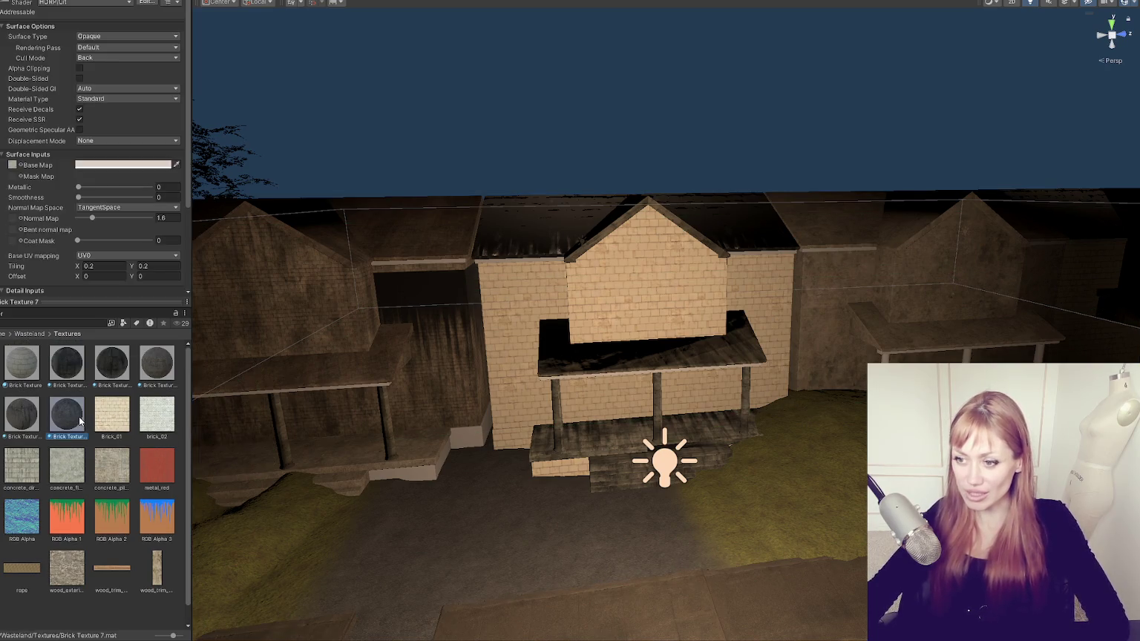
{"action": "key", "text": "ctrl+d"}
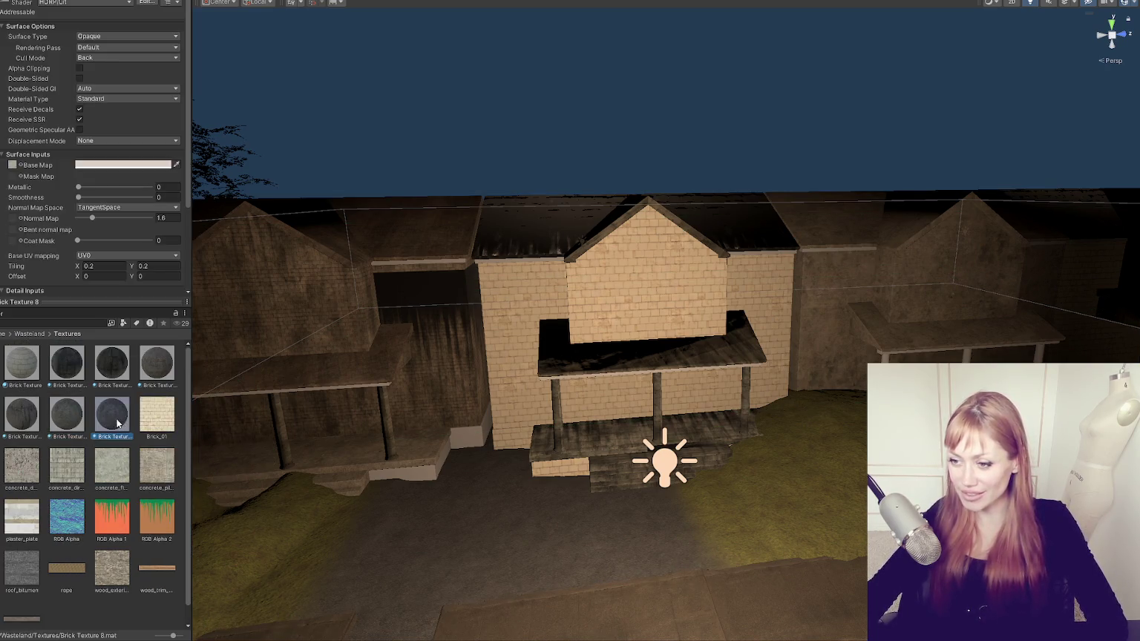
- Apply Brick Texture 8 to the central house and set its Base Map colour to red
{"action": "left_click_drag", "start_coordinate": [112, 419], "coordinate": [512, 321]}
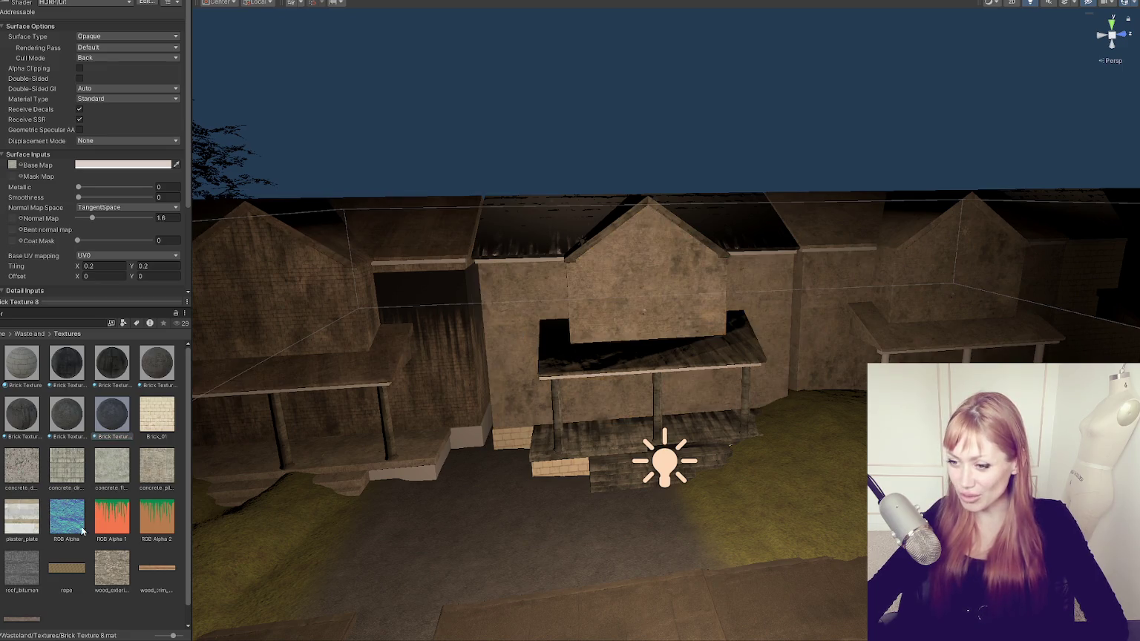
{"action": "scroll", "coordinate": [104, 201], "scroll_direction": "down", "scroll_amount": 2}
{"action": "mouse_move", "coordinate": [25, 535]}
{"action": "left_mouse_down"}
{"action": "mouse_move", "coordinate": [105, 201]}
{"action": "mouse_move", "coordinate": [11, 105]}
{"action": "left_mouse_up"}
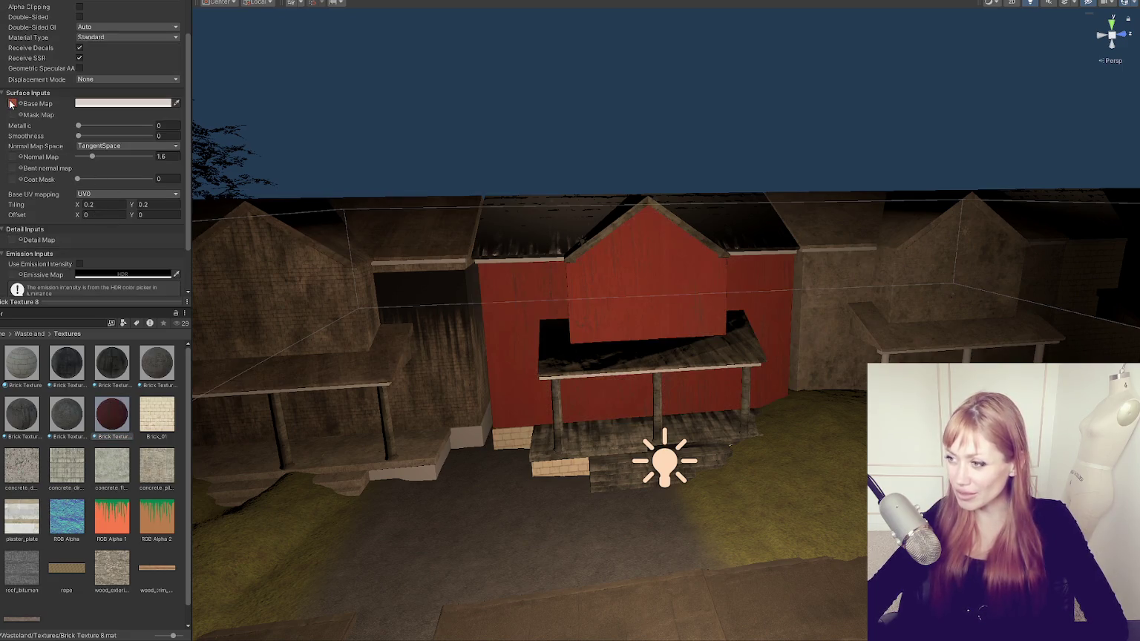
{"action": "mouse_move", "coordinate": [738, 372]}
{"action": "left_mouse_down"}
{"action": "mouse_move", "coordinate": [731, 395]}
{"action": "mouse_move", "coordinate": [431, 444]}
{"action": "mouse_move", "coordinate": [559, 415]}
{"action": "mouse_move", "coordinate": [520, 401]}
{"action": "mouse_move", "coordinate": [542, 412]}
{"action": "mouse_move", "coordinate": [571, 383]}
{"action": "mouse_move", "coordinate": [483, 415]}
{"action": "left_mouse_up"}
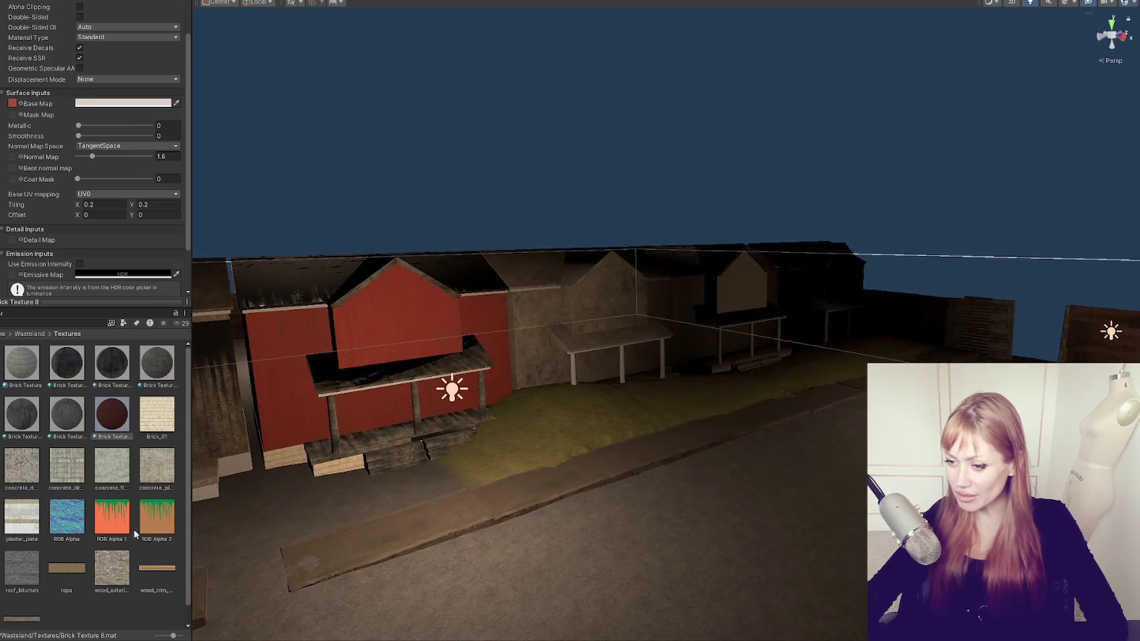
- Orbit the Scene view down the street and around to face the red house
{"action": "scroll", "coordinate": [128, 530], "scroll_direction": "down", "scroll_amount": 1}
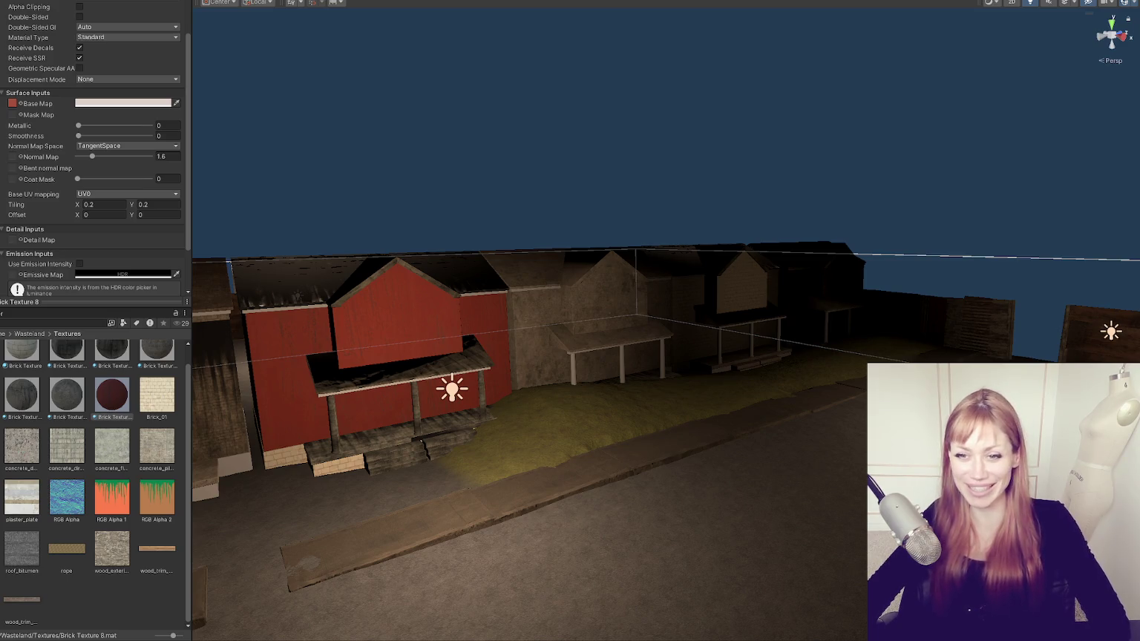
{"action": "mouse_move", "coordinate": [488, 408]}
{"action": "left_mouse_down"}
{"action": "mouse_move", "coordinate": [554, 448]}
{"action": "mouse_move", "coordinate": [582, 447]}
{"action": "left_mouse_up"}
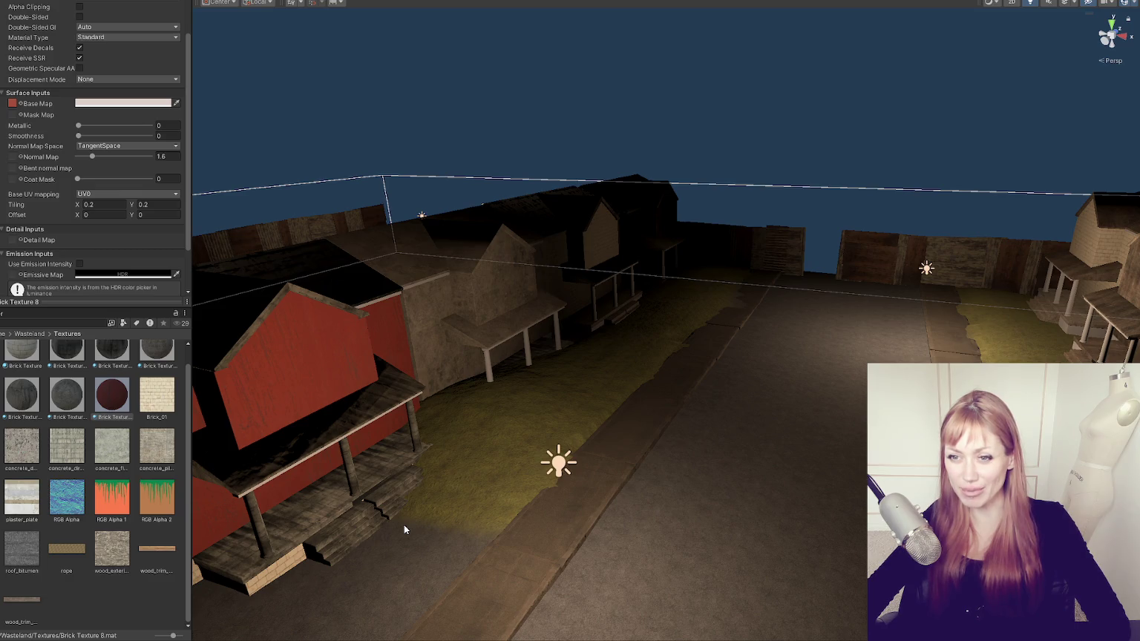
{"action": "mouse_move", "coordinate": [477, 439]}
{"action": "left_mouse_down"}
{"action": "mouse_move", "coordinate": [635, 357]}
{"action": "mouse_move", "coordinate": [466, 364]}
{"action": "mouse_move", "coordinate": [304, 338]}
{"action": "mouse_move", "coordinate": [637, 347]}
{"action": "mouse_move", "coordinate": [792, 461]}
{"action": "left_mouse_up"}
{"action": "mouse_move", "coordinate": [800, 421]}
{"action": "left_mouse_down"}
{"action": "mouse_move", "coordinate": [594, 394]}
{"action": "mouse_move", "coordinate": [858, 414]}
{"action": "mouse_move", "coordinate": [830, 384]}
{"action": "mouse_move", "coordinate": [187, 392]}
{"action": "mouse_move", "coordinate": [964, 385]}
{"action": "mouse_move", "coordinate": [322, 369]}
{"action": "mouse_move", "coordinate": [781, 386]}
{"action": "mouse_move", "coordinate": [715, 415]}
{"action": "mouse_move", "coordinate": [710, 390]}
{"action": "left_mouse_up"}
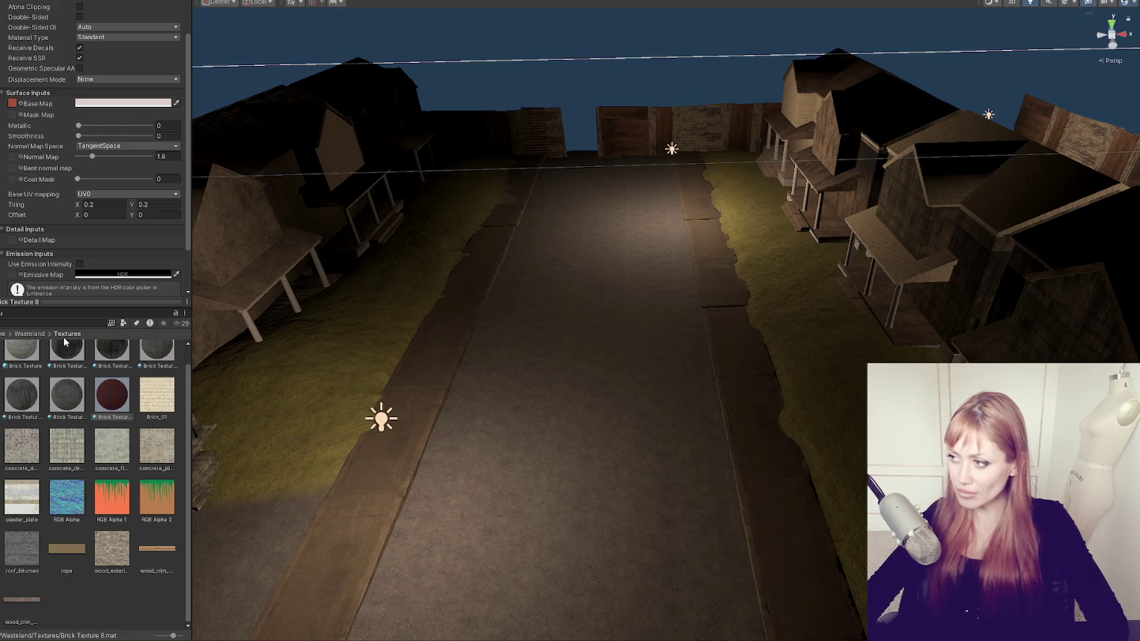
- Frame the whole level, inspect the WastelandParts buildings, then view the models in Maya
{"action": "key", "text": "f"}
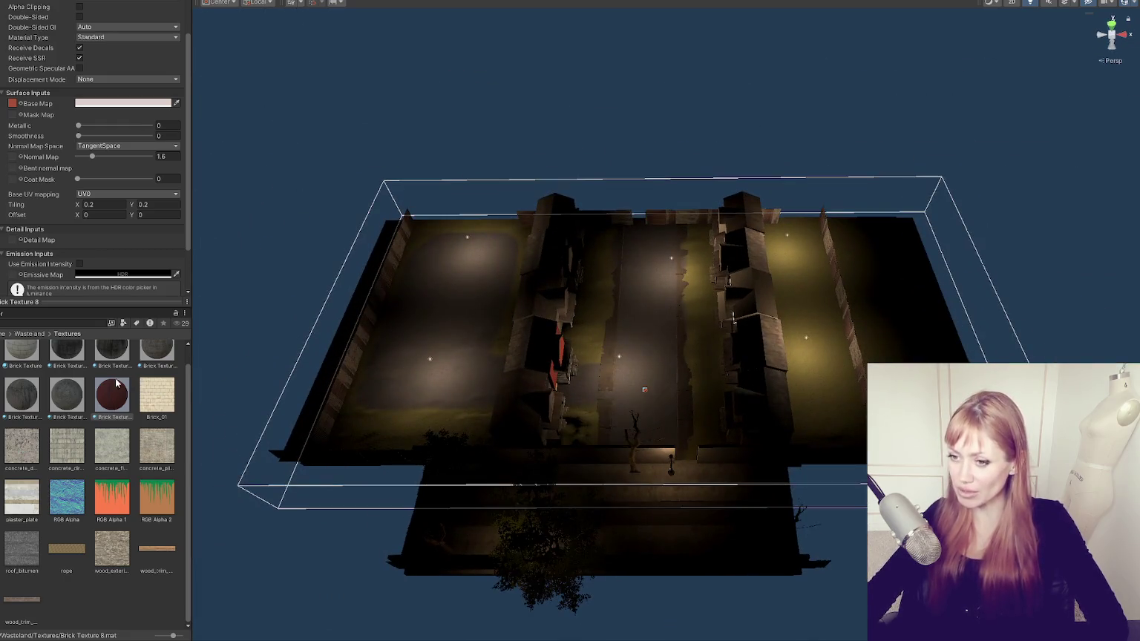
{"action": "left_click", "coordinate": [733, 321]}
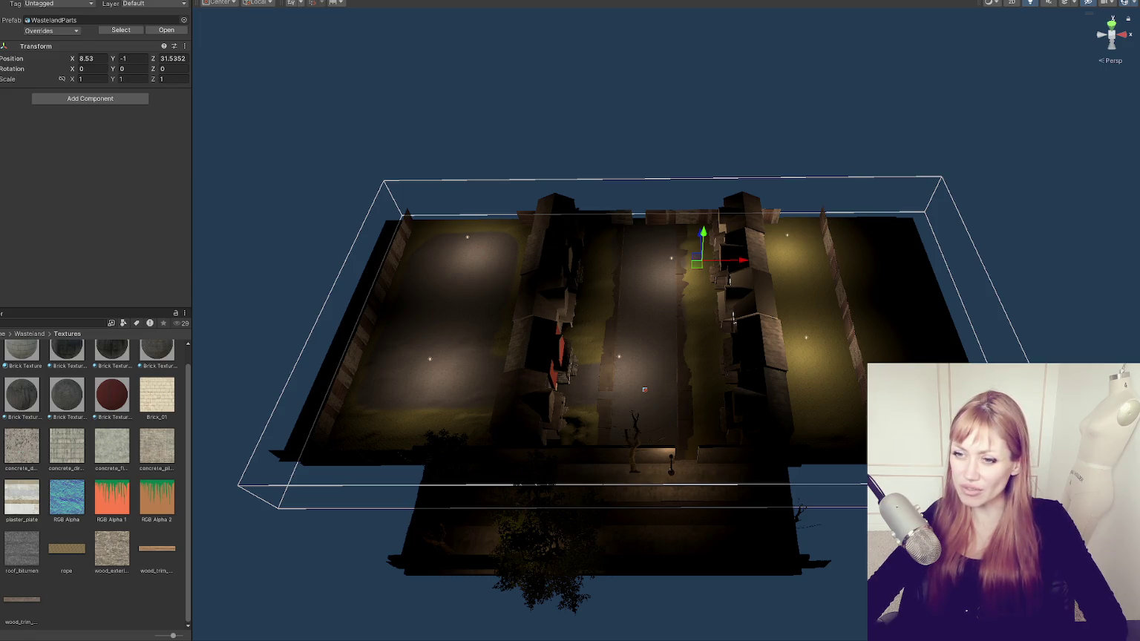
{"action": "left_click", "coordinate": [734, 321]}
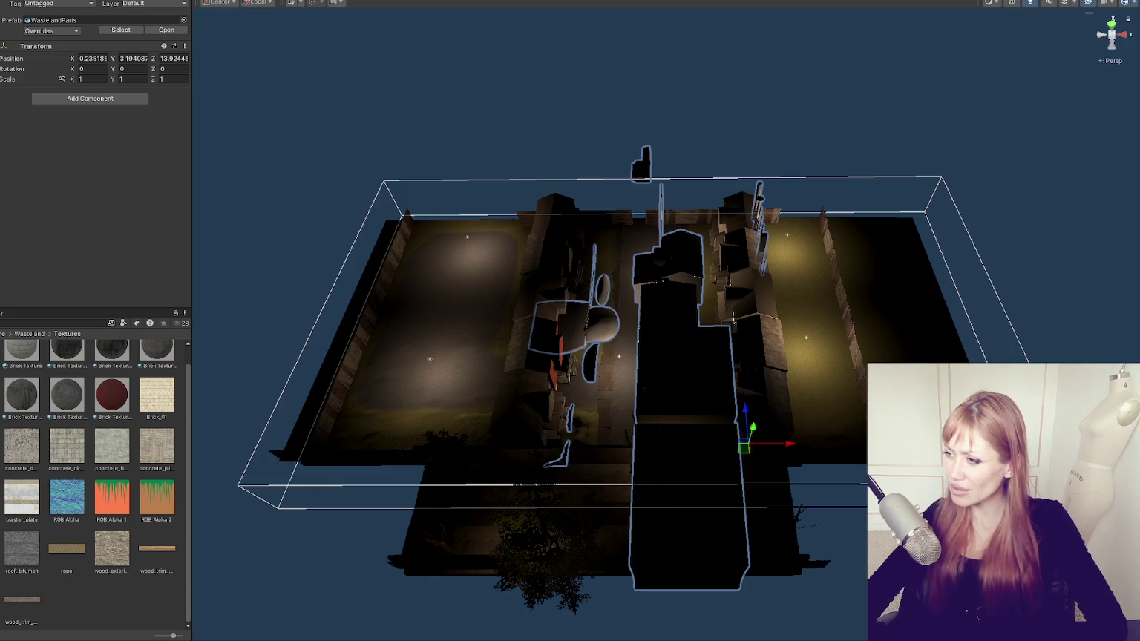
{"action": "left_click_drag", "start_coordinate": [511, 284], "coordinate": [742, 312]}
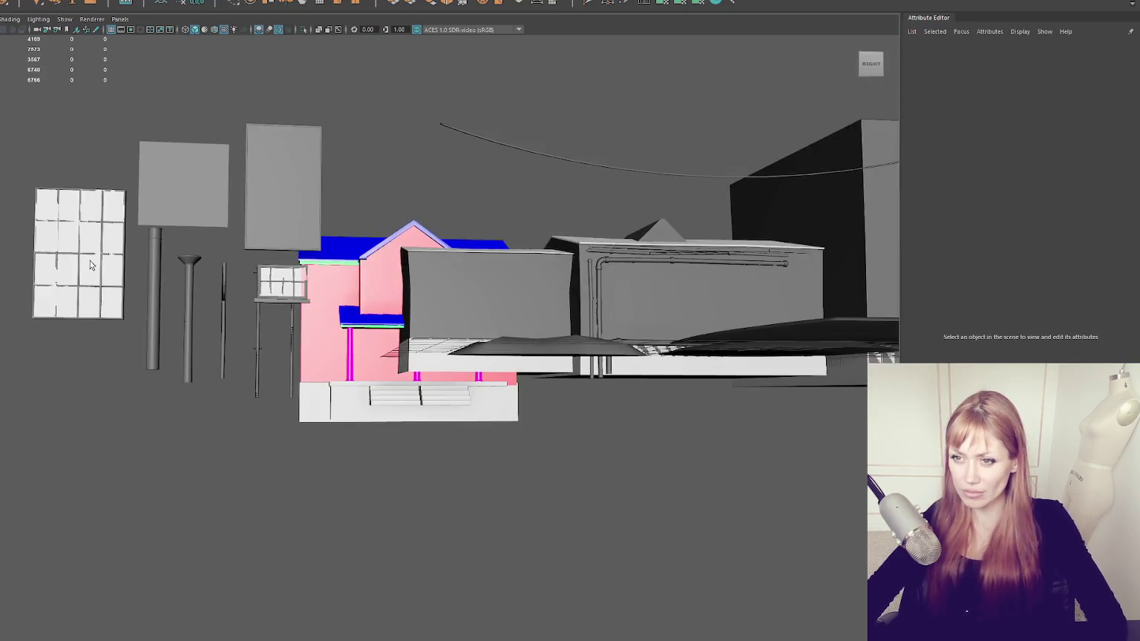
{"action": "left_click_drag", "start_coordinate": [91, 266], "coordinate": [261, 275]}
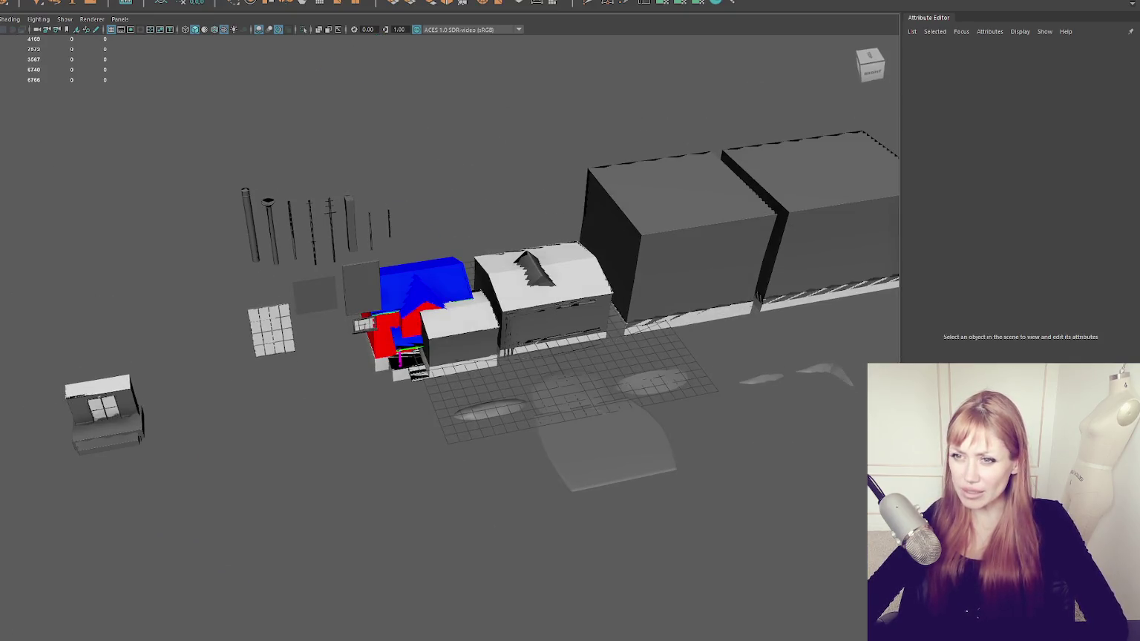
- Tumble the Maya perspective view to the skyscraper and select the SkyScraper model
{"action": "scroll", "coordinate": [186, 226], "scroll_direction": "down", "scroll_amount": 5}
{"action": "left_click_drag", "start_coordinate": [186, 226], "coordinate": [611, 194]}
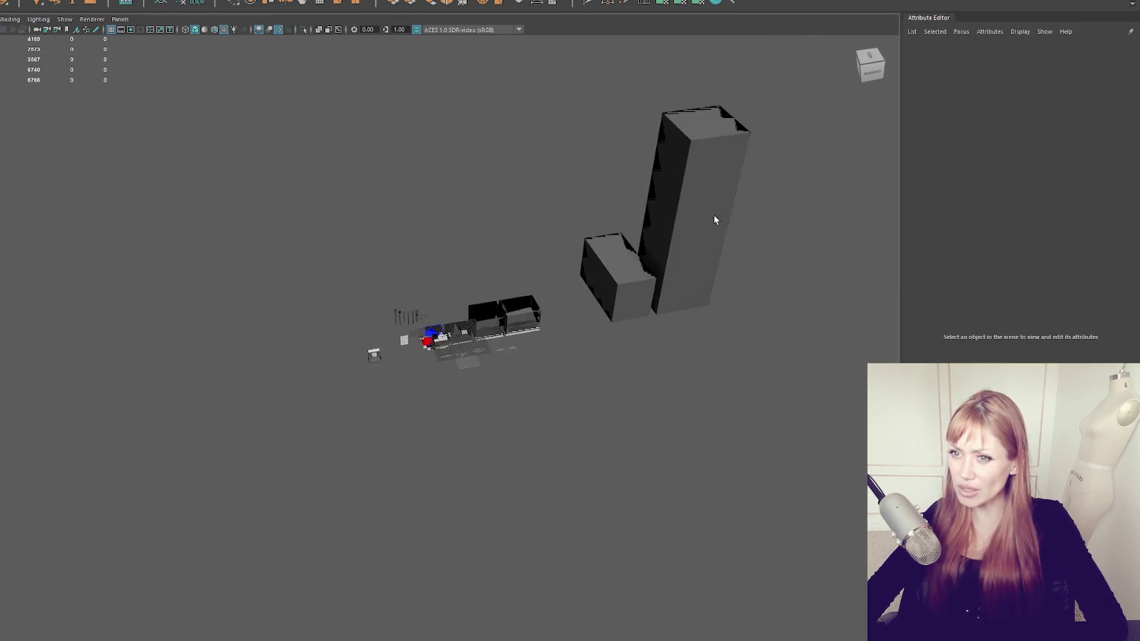
{"action": "left_click", "coordinate": [690, 222]}
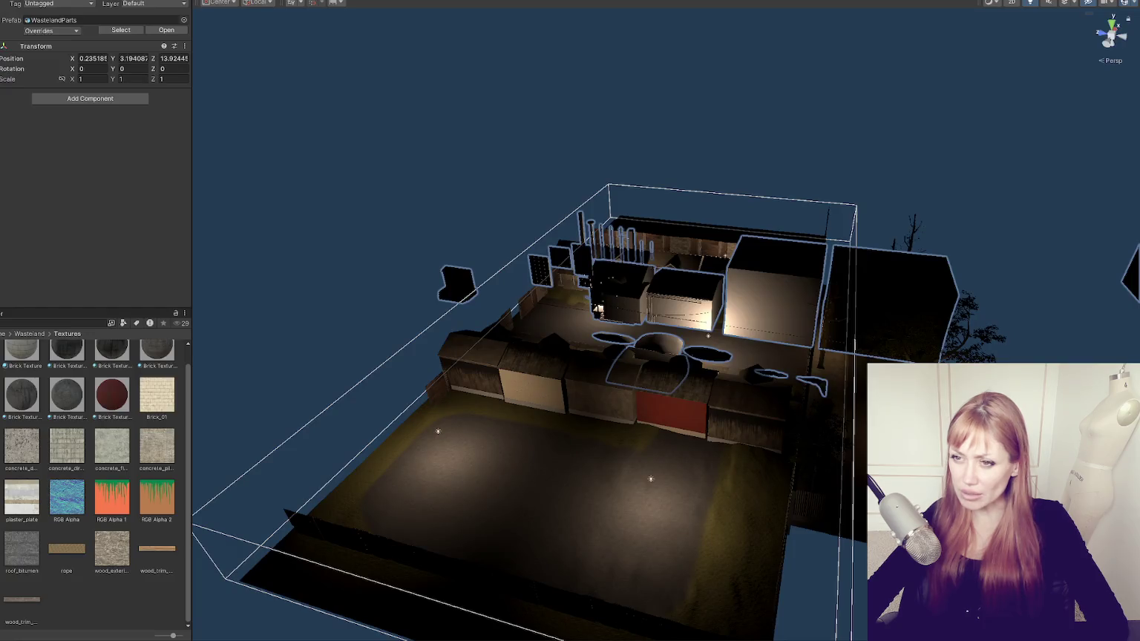
- Inspect individual buildings, Building 5 and the WastelandParts prefab around the level
{"action": "left_click", "coordinate": [780, 291]}
{"action": "left_click", "coordinate": [880, 293]}
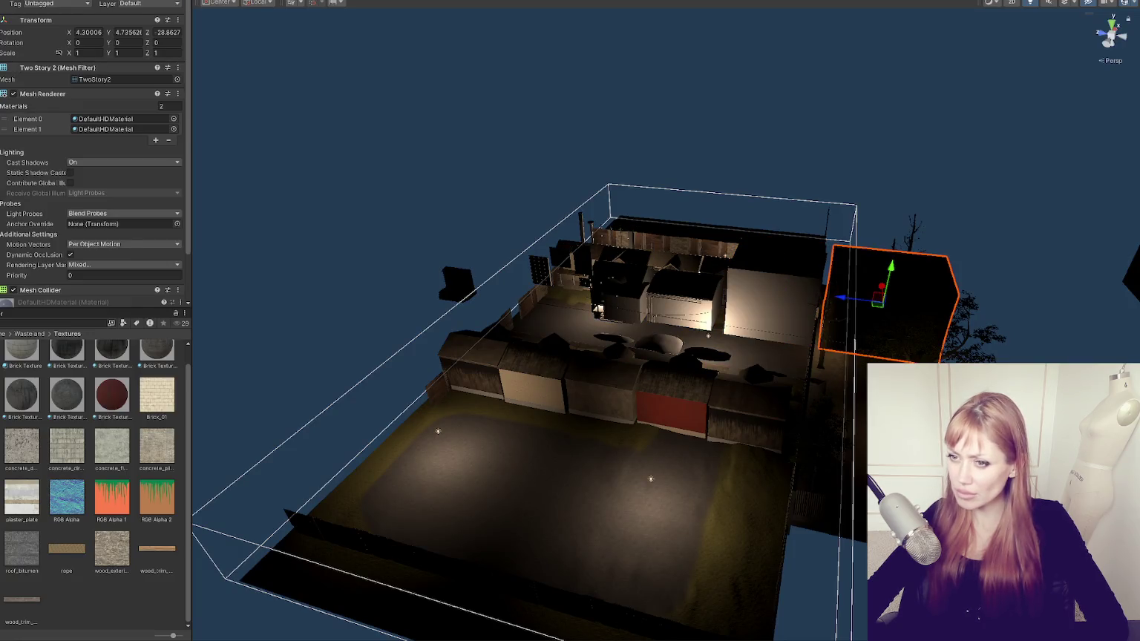
{"action": "left_click", "coordinate": [626, 301]}
{"action": "scroll", "coordinate": [332, 299], "scroll_direction": "down", "scroll_amount": 5}
{"action": "left_click_drag", "start_coordinate": [394, 322], "coordinate": [820, 199]}
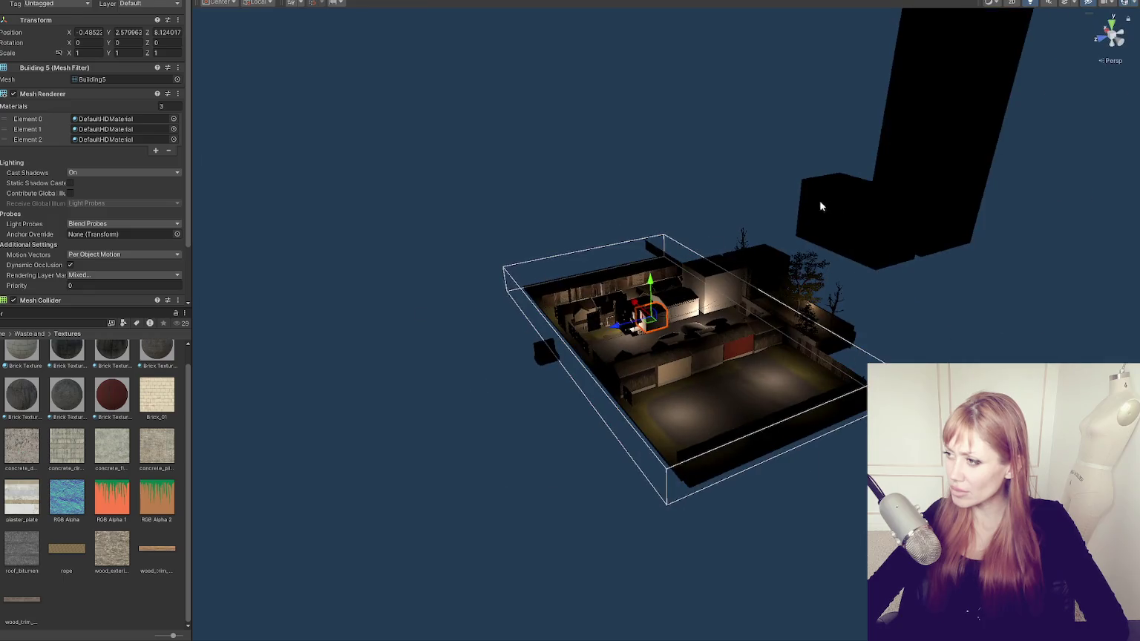
{"action": "left_click", "coordinate": [917, 203]}
{"action": "left_click", "coordinate": [917, 203]}
- Select the tall black skyscraper column and slide it left beside the level
{"action": "left_click", "coordinate": [932, 208]}
{"action": "left_click", "coordinate": [913, 219]}
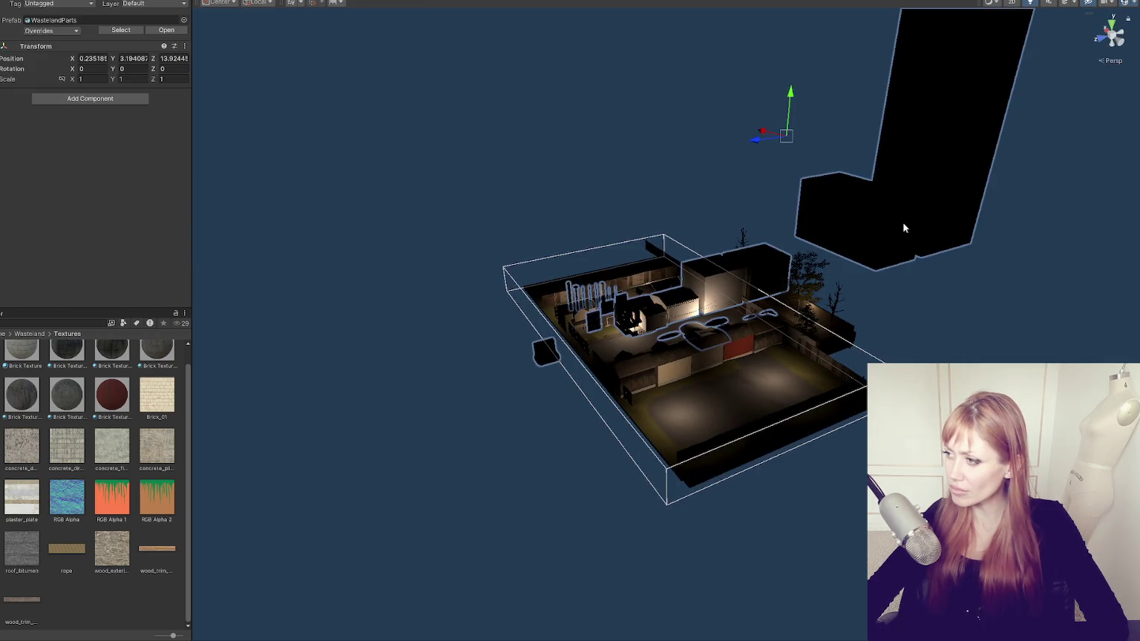
{"action": "left_click", "coordinate": [904, 225]}
{"action": "left_click", "coordinate": [959, 213], "text": "shift"}
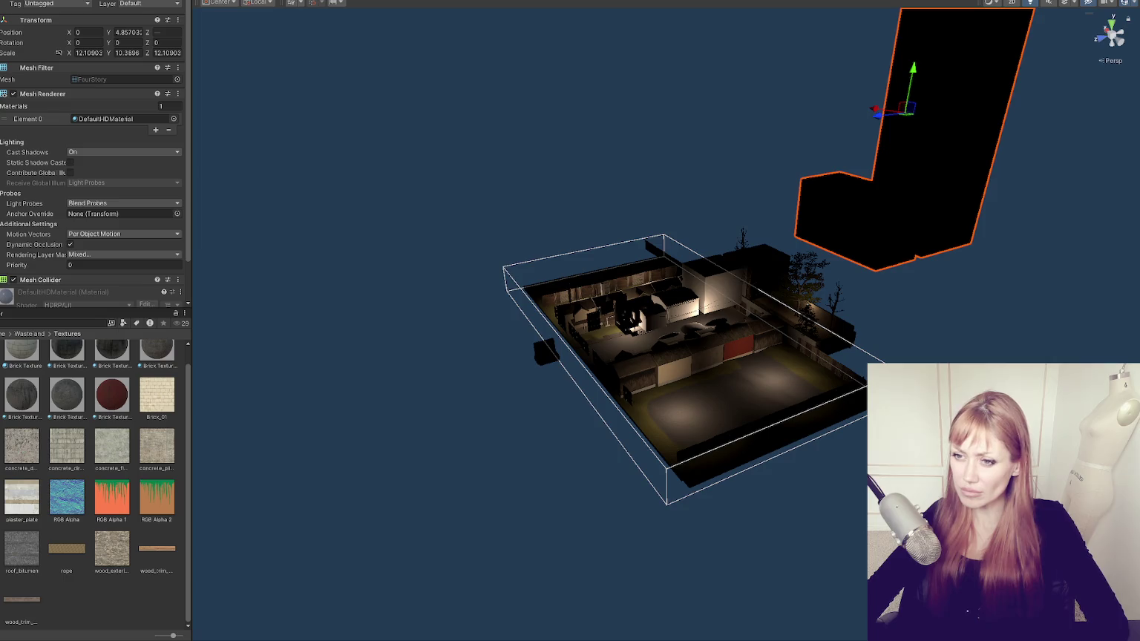
{"action": "left_click", "coordinate": [917, 203]}
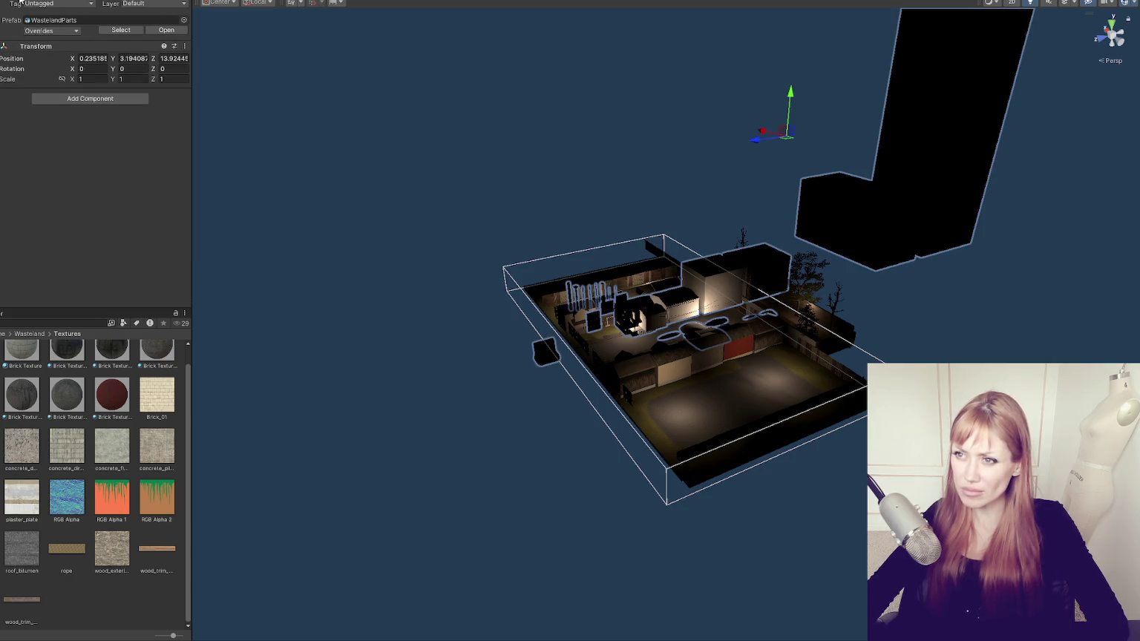
{"action": "left_click", "coordinate": [844, 211]}
{"action": "left_click", "coordinate": [955, 190], "text": "shift"}
{"action": "mouse_move", "coordinate": [890, 113]}
{"action": "left_mouse_down"}
{"action": "mouse_move", "coordinate": [850, 130]}
{"action": "mouse_move", "coordinate": [621, 146]}
{"action": "mouse_move", "coordinate": [554, 118]}
{"action": "mouse_move", "coordinate": [531, 87]}
{"action": "mouse_move", "coordinate": [421, 96]}
{"action": "mouse_move", "coordinate": [749, 92]}
{"action": "left_mouse_up"}
- Duplicate the Sky Scraper column and push the copy further left
{"action": "left_click", "coordinate": [583, 126]}
{"action": "key", "text": "ctrl+d"}
{"action": "left_click", "coordinate": [424, 160]}
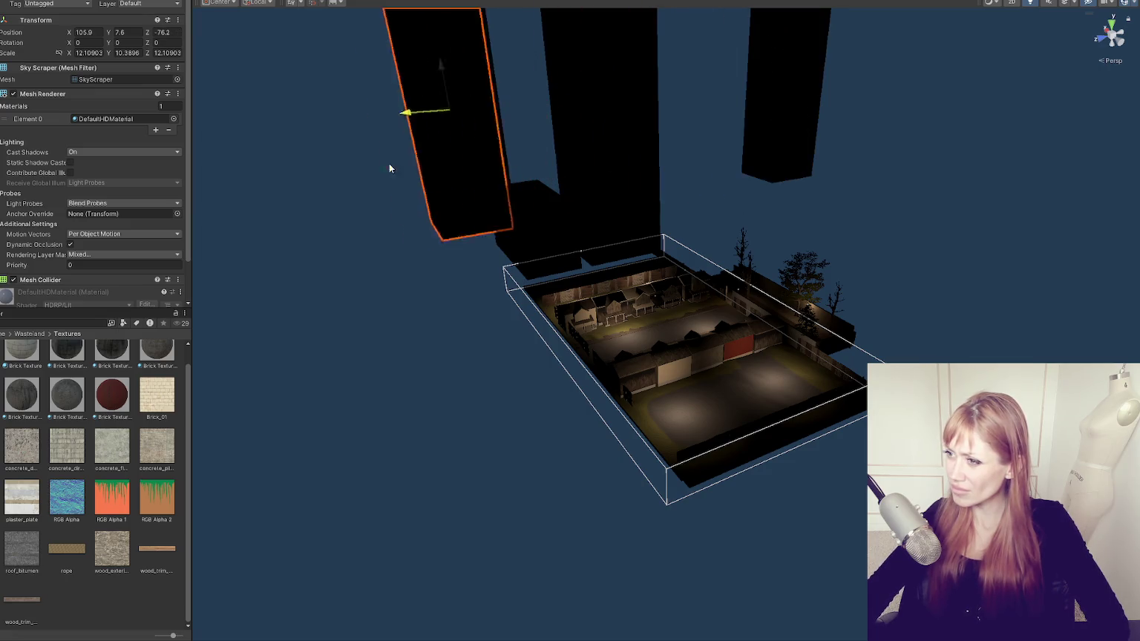
{"action": "left_click_drag", "start_coordinate": [390, 169], "coordinate": [309, 166]}
{"action": "mouse_move", "coordinate": [543, 139]}
{"action": "left_mouse_down"}
{"action": "mouse_move", "coordinate": [586, 132]}
{"action": "mouse_move", "coordinate": [588, 173]}
{"action": "mouse_move", "coordinate": [802, 195]}
{"action": "mouse_move", "coordinate": [845, 173]}
{"action": "mouse_move", "coordinate": [829, 239]}
{"action": "mouse_move", "coordinate": [856, 118]}
{"action": "mouse_move", "coordinate": [872, 152]}
{"action": "mouse_move", "coordinate": [464, 112]}
{"action": "mouse_move", "coordinate": [475, 105]}
{"action": "left_mouse_up"}
- Duplicate all the skyscraper blocks and move the copies toward the foreground left
{"action": "key", "text": "ctrl+a"}
{"action": "scroll", "coordinate": [756, 225], "scroll_direction": "down", "scroll_amount": 2}
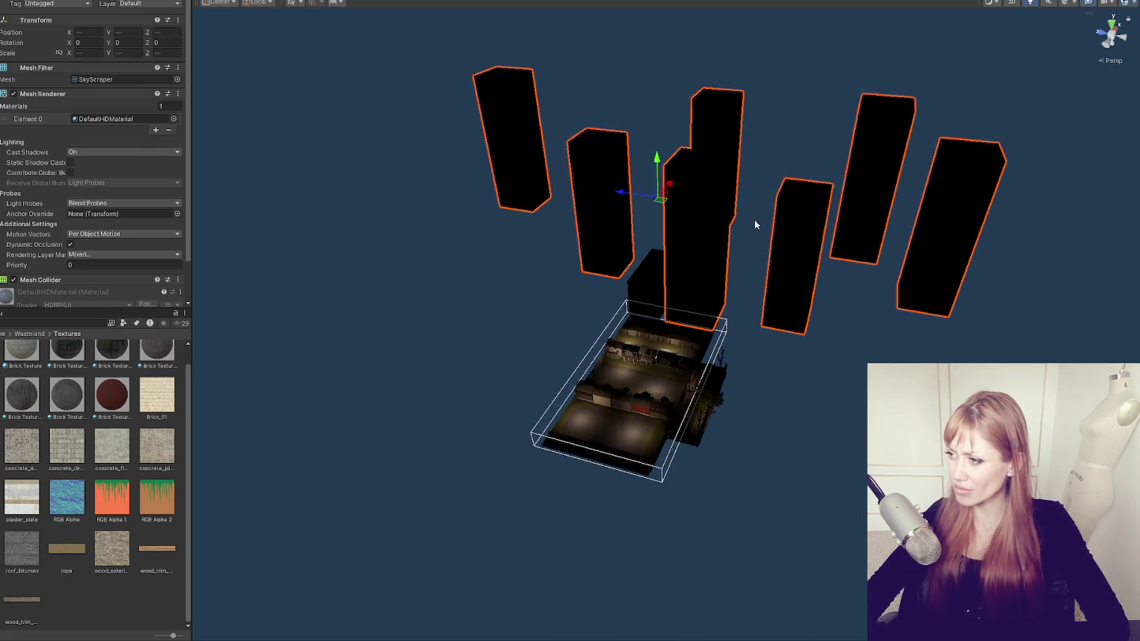
{"action": "key", "text": "ctrl+d"}
{"action": "left_click_drag", "start_coordinate": [751, 185], "coordinate": [333, 458]}
- Select the Four Story block and move it to the left
{"action": "left_click", "coordinate": [730, 296]}
{"action": "left_click", "coordinate": [730, 297]}
{"action": "left_click", "coordinate": [706, 306]}
{"action": "left_click", "coordinate": [749, 285]}
{"action": "mouse_move", "coordinate": [748, 285]}
{"action": "left_mouse_down"}
{"action": "mouse_move", "coordinate": [524, 346]}
{"action": "mouse_move", "coordinate": [438, 409]}
{"action": "mouse_move", "coordinate": [521, 380]}
{"action": "left_mouse_up"}
- Rotate the Four Story block 90°, stretch it taller, and apply Brick Texture 1
{"action": "key", "text": "e"}
{"action": "key", "text": "r"}
{"action": "mouse_move", "coordinate": [504, 337]}
{"action": "left_mouse_down"}
{"action": "mouse_move", "coordinate": [523, 331]}
{"action": "mouse_move", "coordinate": [505, 331]}
{"action": "mouse_move", "coordinate": [503, 303]}
{"action": "mouse_move", "coordinate": [560, 246]}
{"action": "left_mouse_up"}
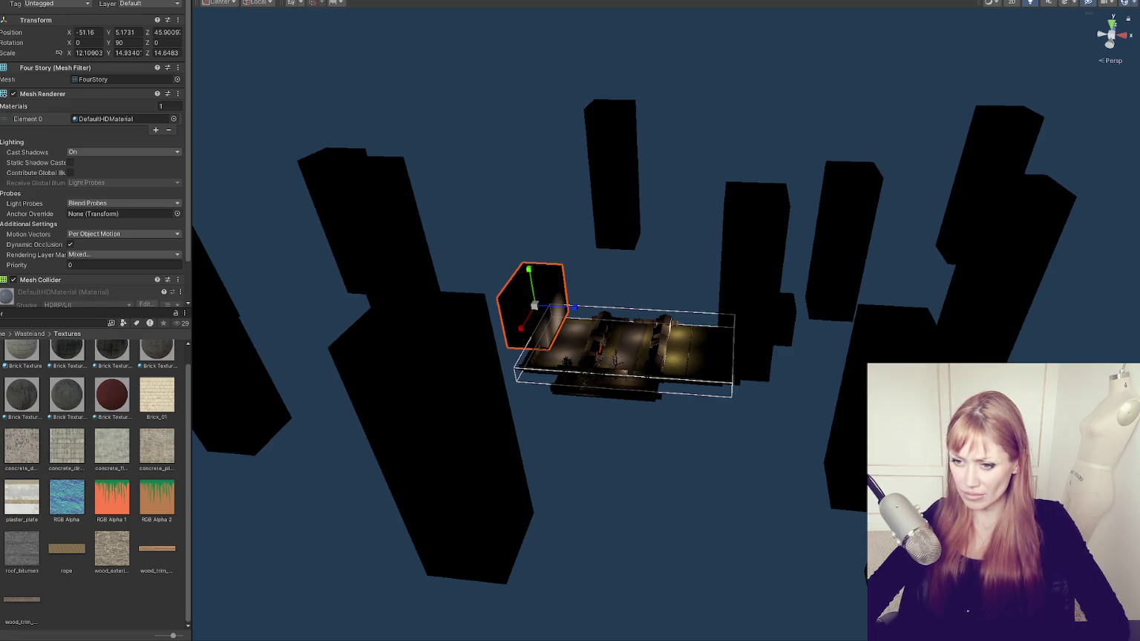
{"action": "mouse_move", "coordinate": [79, 359]}
{"action": "left_mouse_down"}
{"action": "mouse_move", "coordinate": [80, 349]}
{"action": "mouse_move", "coordinate": [525, 312]}
{"action": "left_mouse_up"}
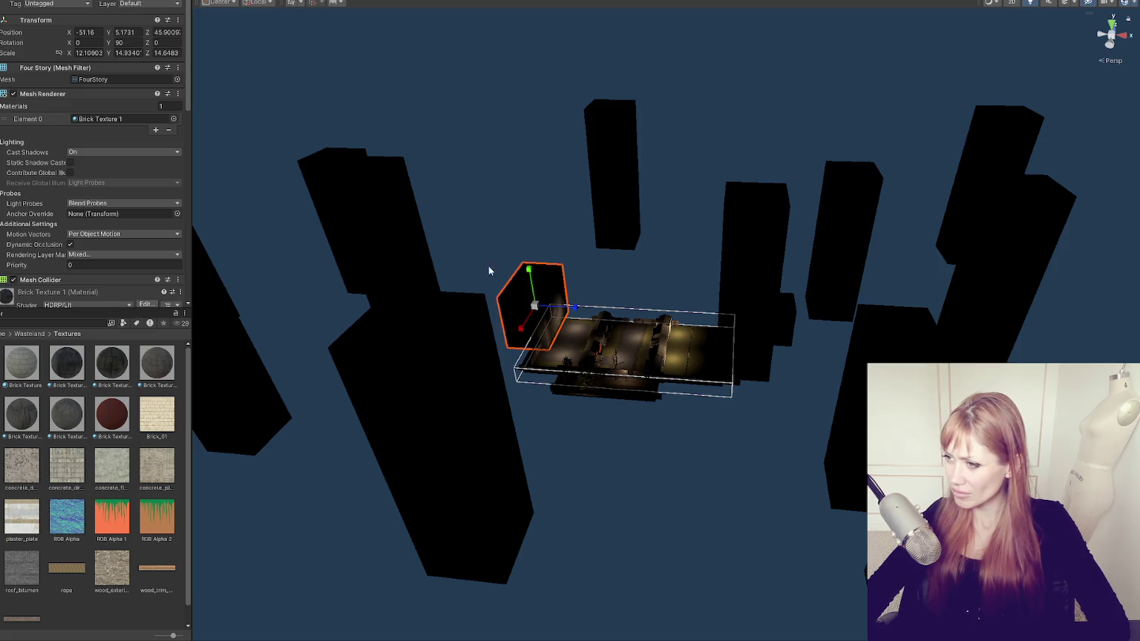
- Show flat-lit textures, apply the brick material to the block behind the tower, and return to the Wasteland folder
{"action": "left_click", "coordinate": [1031, 3]}
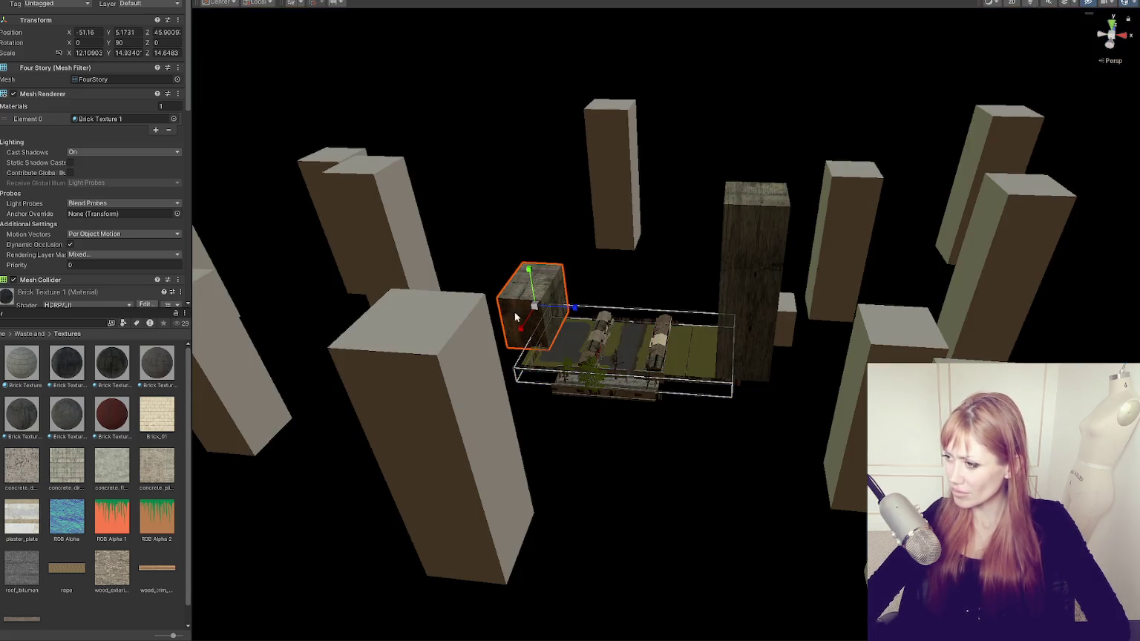
{"action": "left_click_drag", "start_coordinate": [516, 312], "coordinate": [519, 386], "text": "alt"}
{"action": "mouse_move", "coordinate": [116, 366]}
{"action": "left_mouse_down"}
{"action": "mouse_move", "coordinate": [732, 252]}
{"action": "mouse_move", "coordinate": [667, 265]}
{"action": "left_mouse_up"}
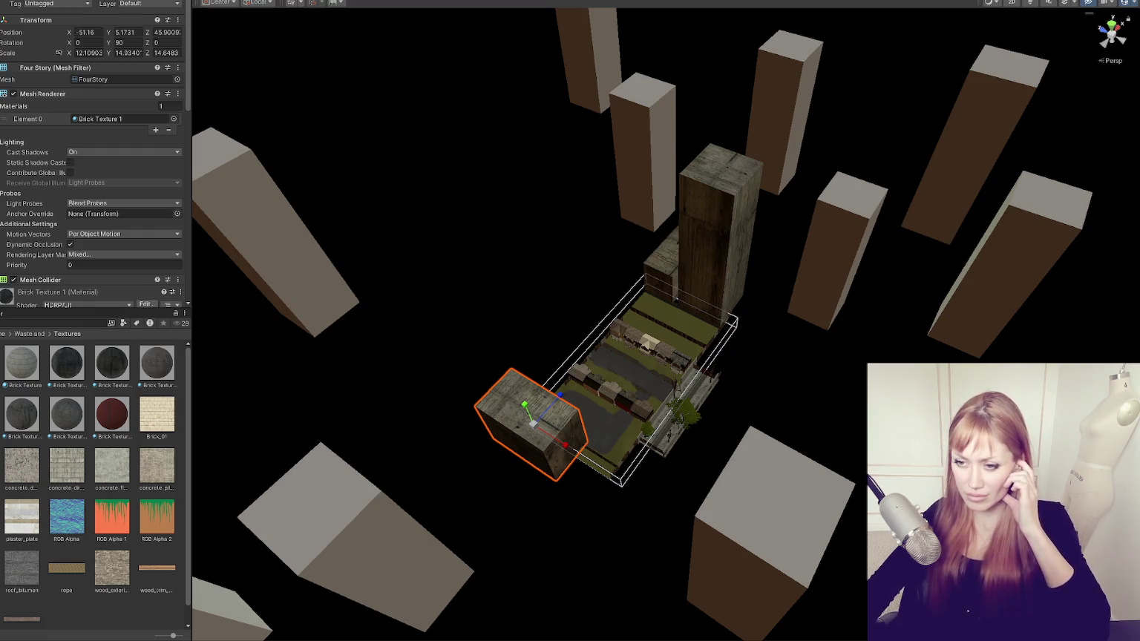
{"action": "left_click", "coordinate": [29, 334]}
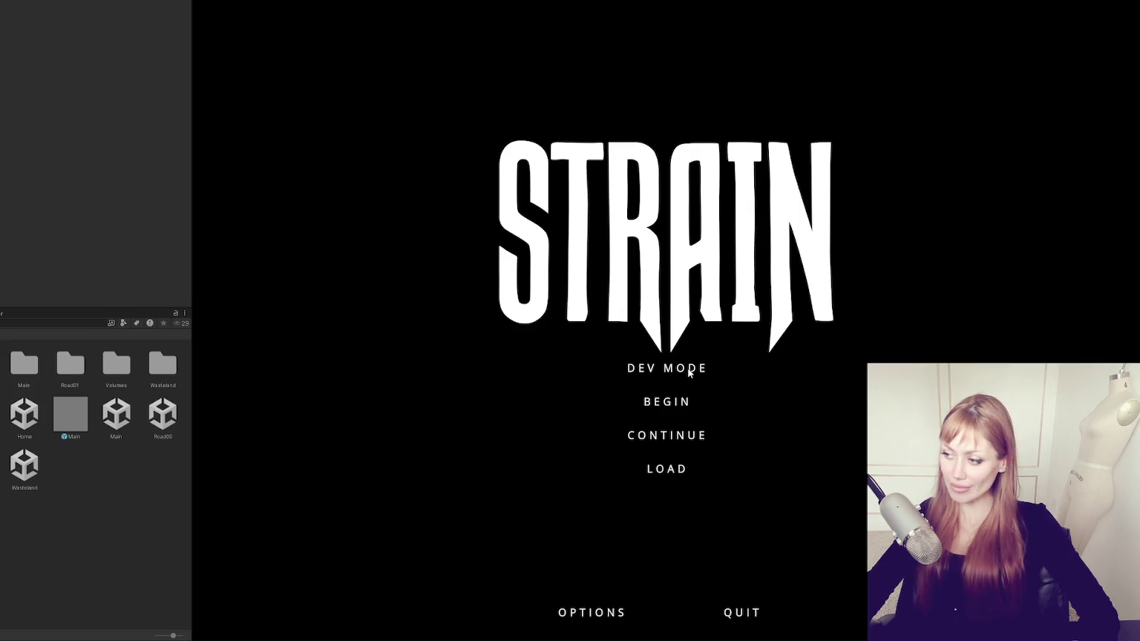
- Start the game in DEV MODE and walk past the planters to the red door
{"action": "left_click", "coordinate": [665, 369]}
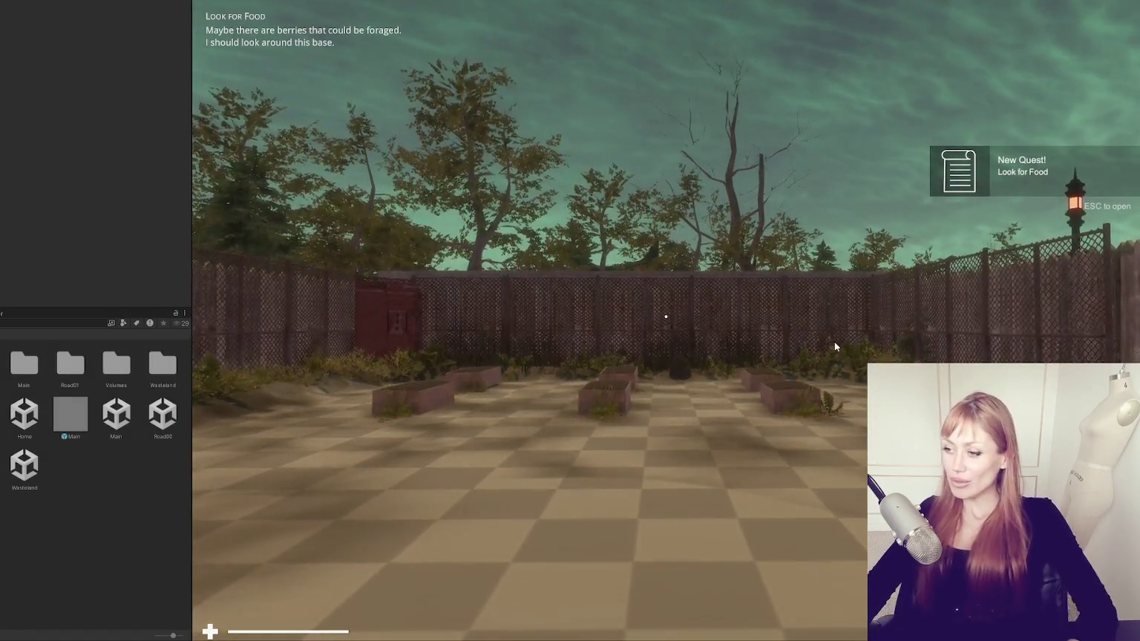
{"action": "left_click", "coordinate": [836, 347]}
{"action": "key", "text": "w"}
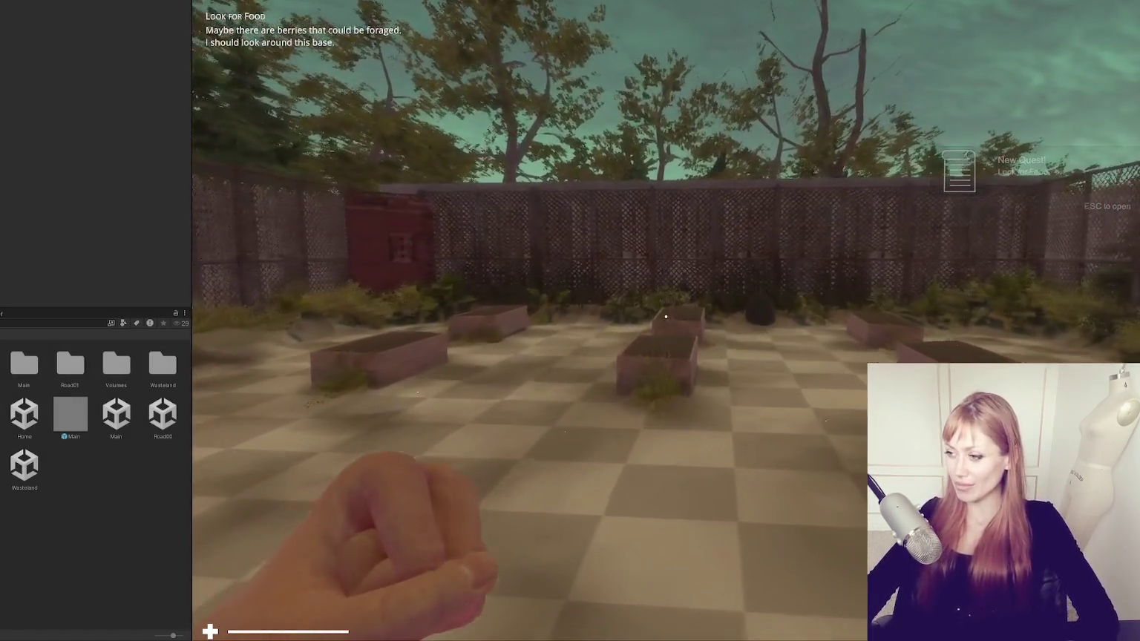
{"action": "key", "text": "w"}
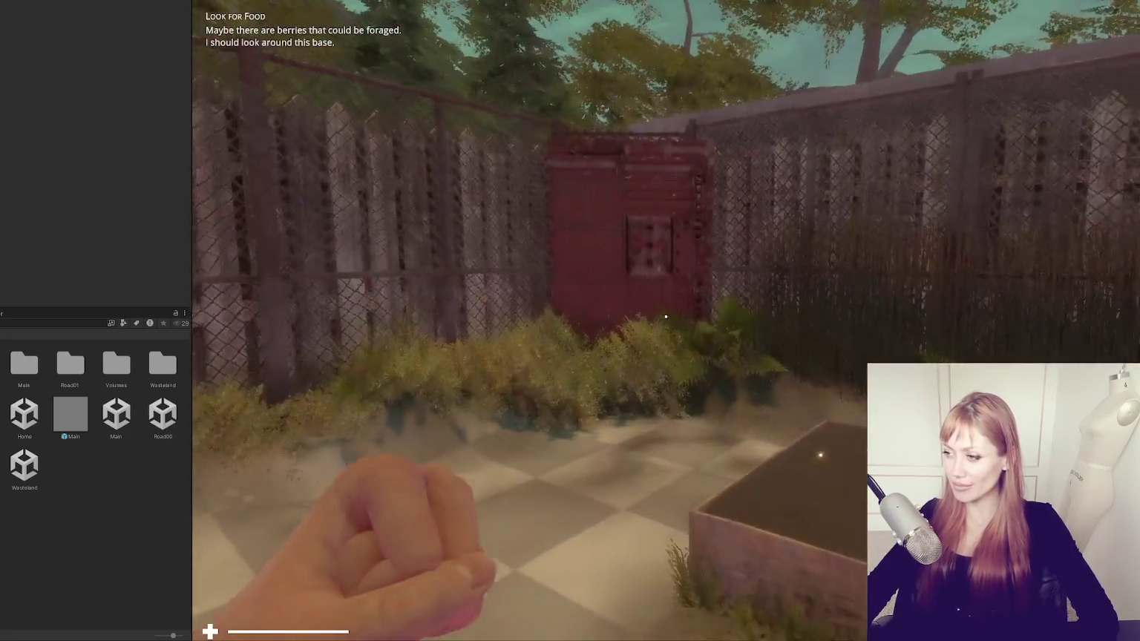
{"action": "key", "text": "w"}
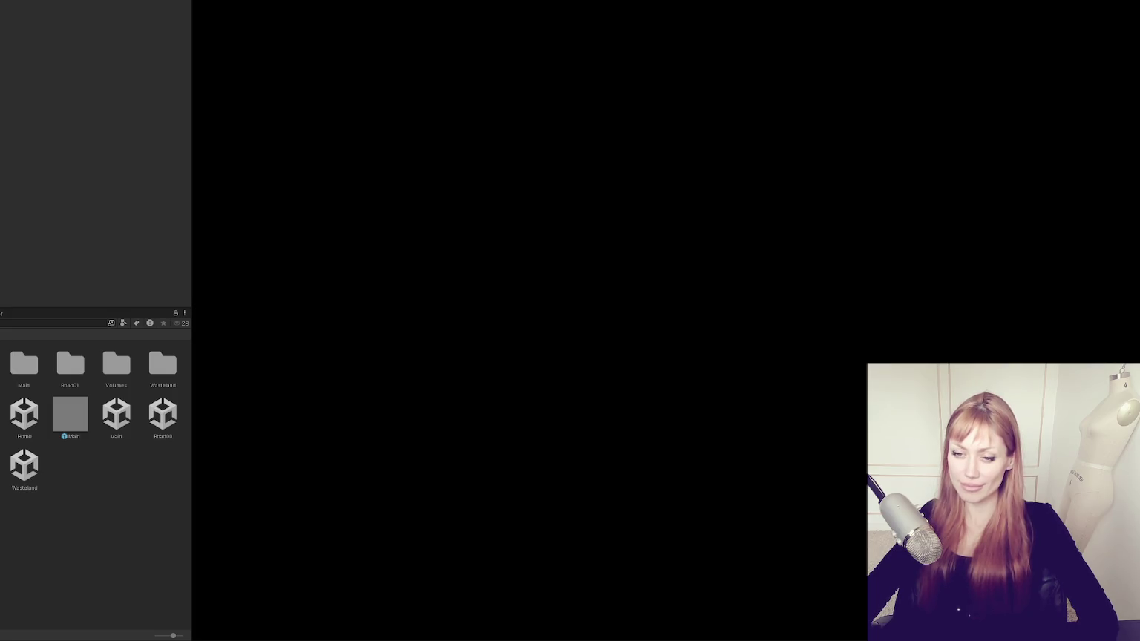
- Walk past the lamp post and along the street of red houses
{"action": "key", "text": "w"}
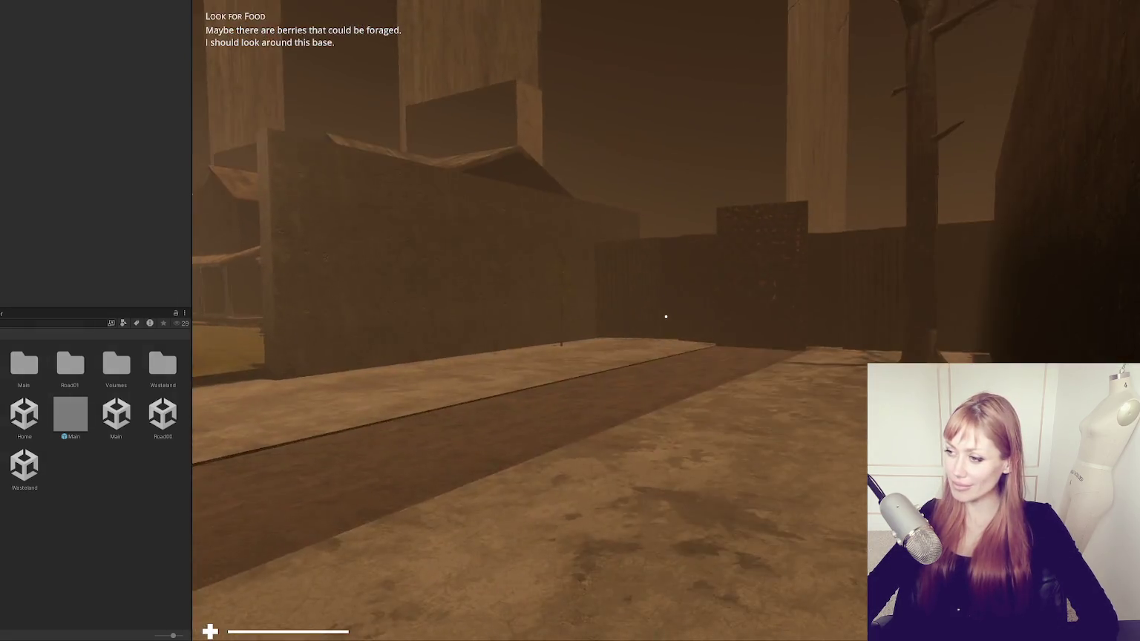
{"action": "key", "text": "w"}
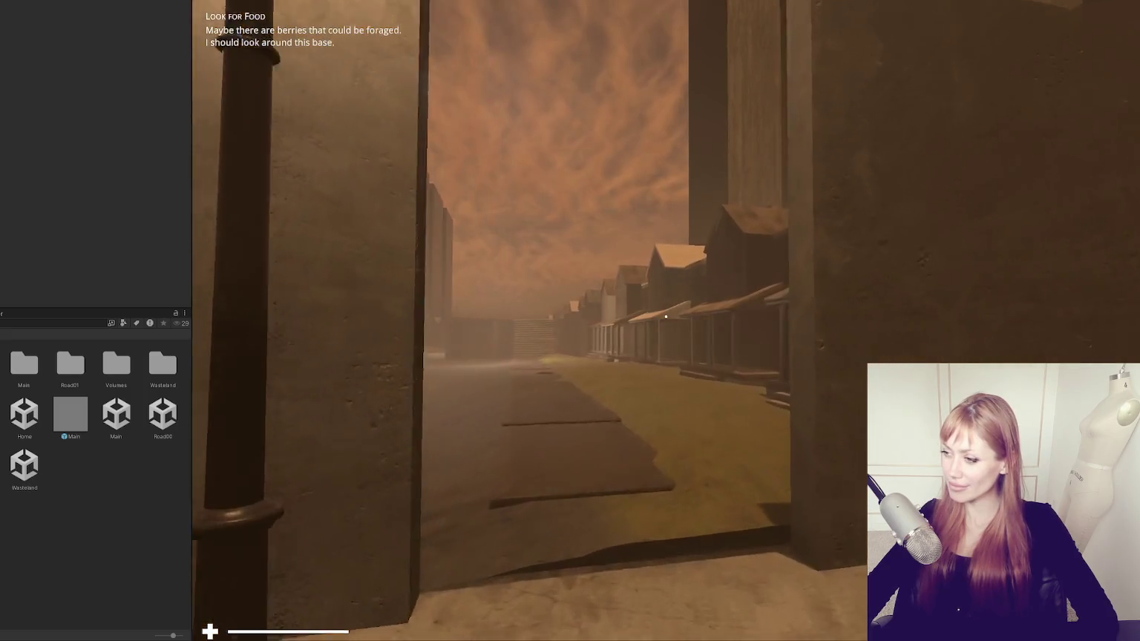
{"action": "key", "text": "w"}
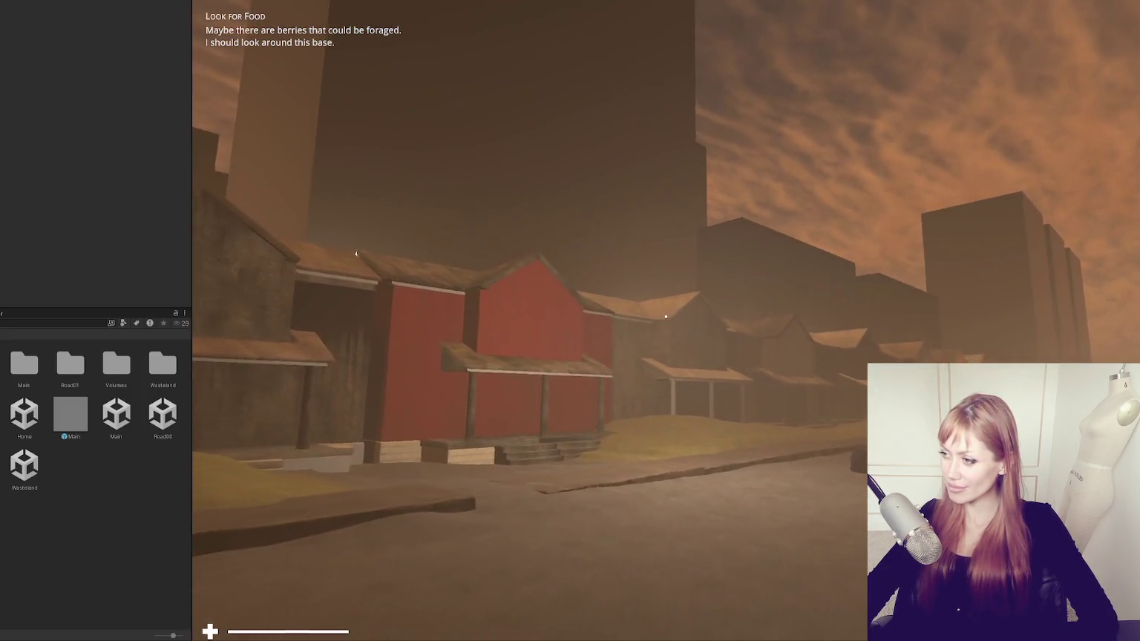
{"action": "key", "text": "w"}
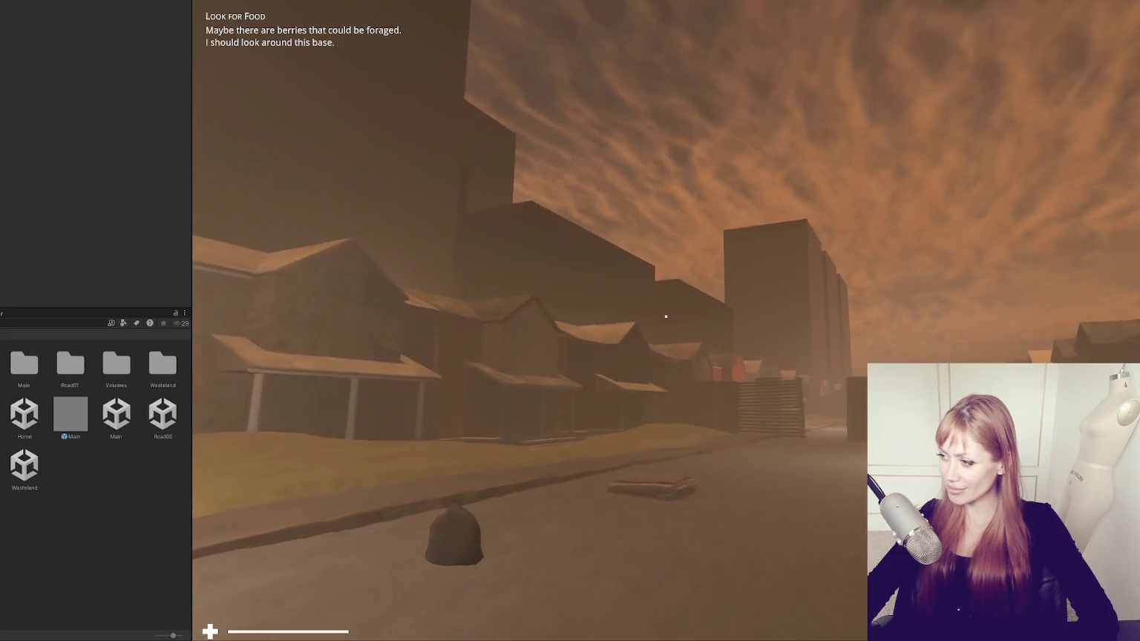
{"action": "key", "text": "w"}
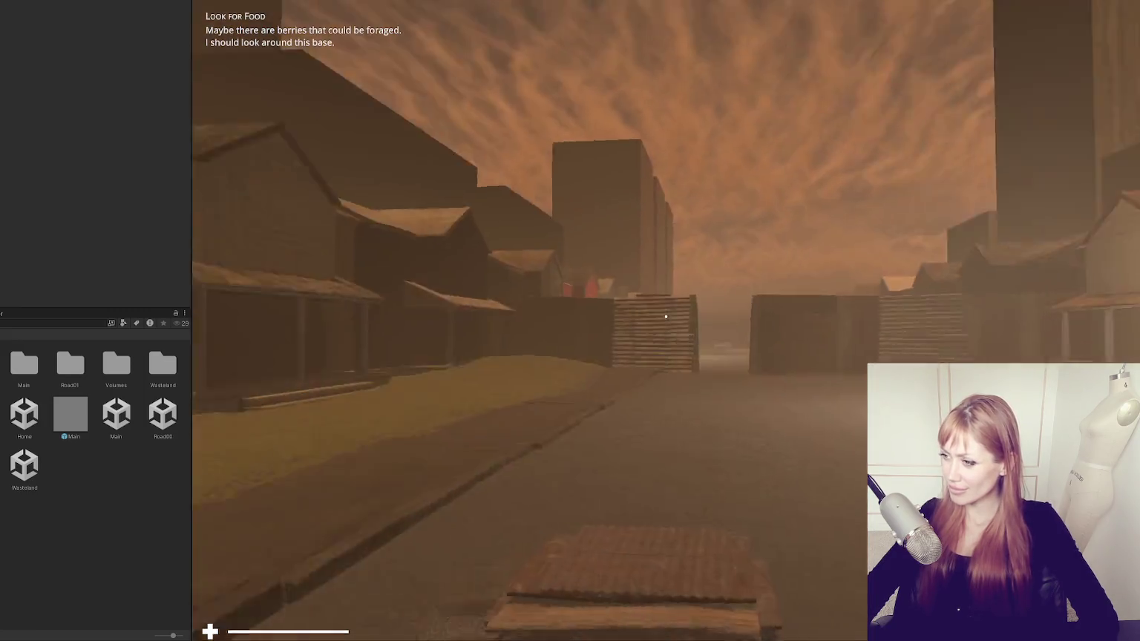
- Survey the houses beneath the tall towers, then open the pause menu's Tasks page
{"action": "key", "text": "s"}
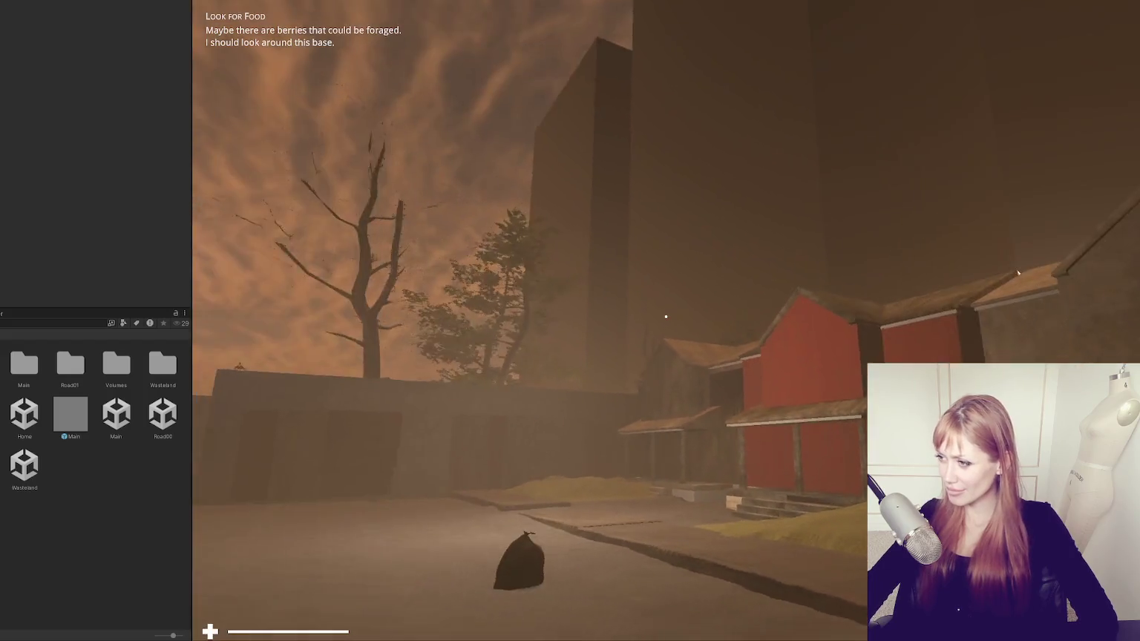
{"action": "key", "text": "w"}
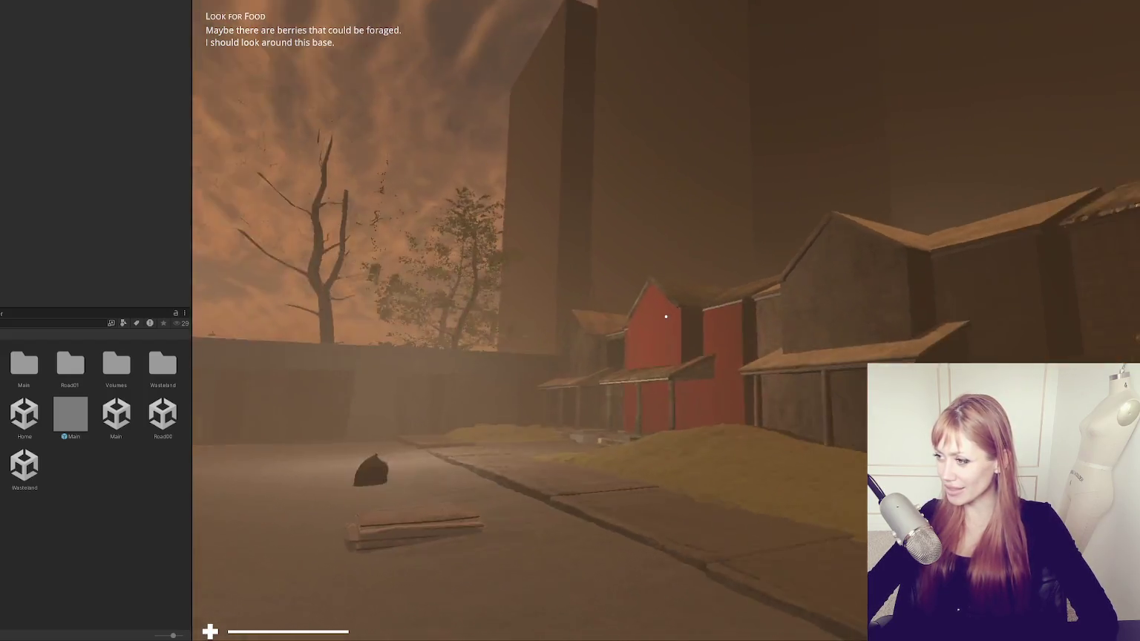
{"action": "key", "text": "s"}
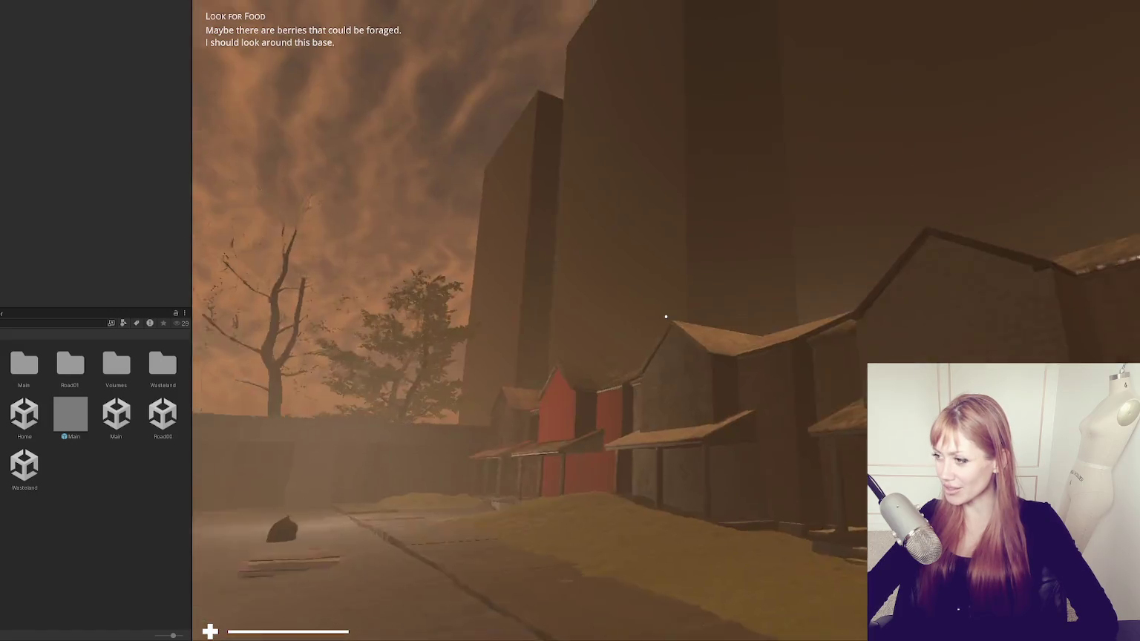
{"action": "key", "text": "w"}
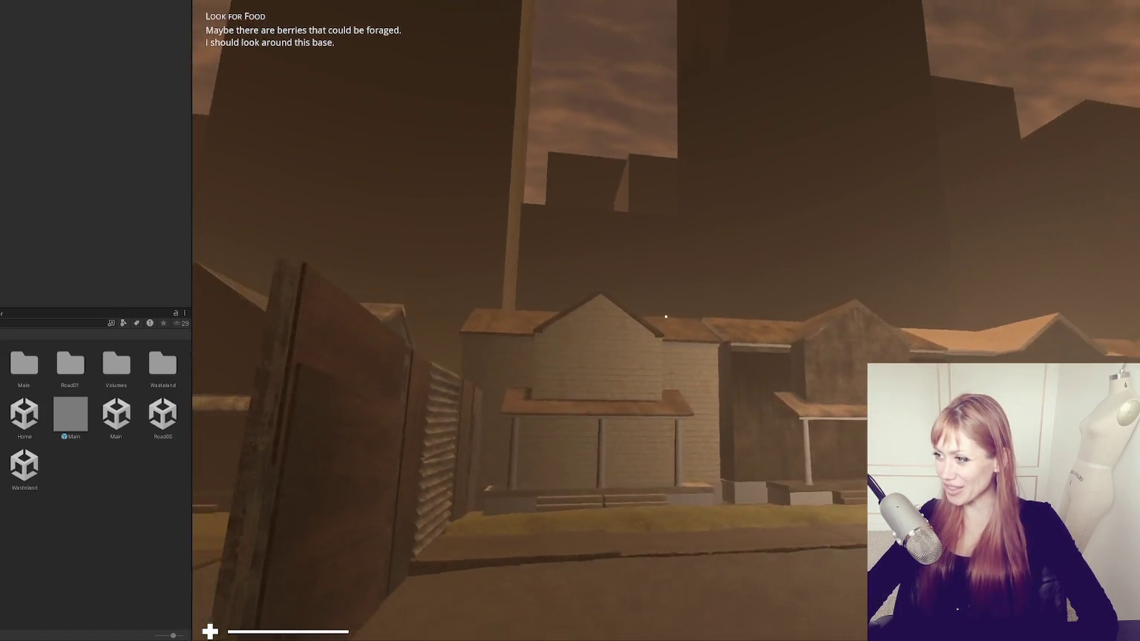
{"action": "key", "text": "s"}
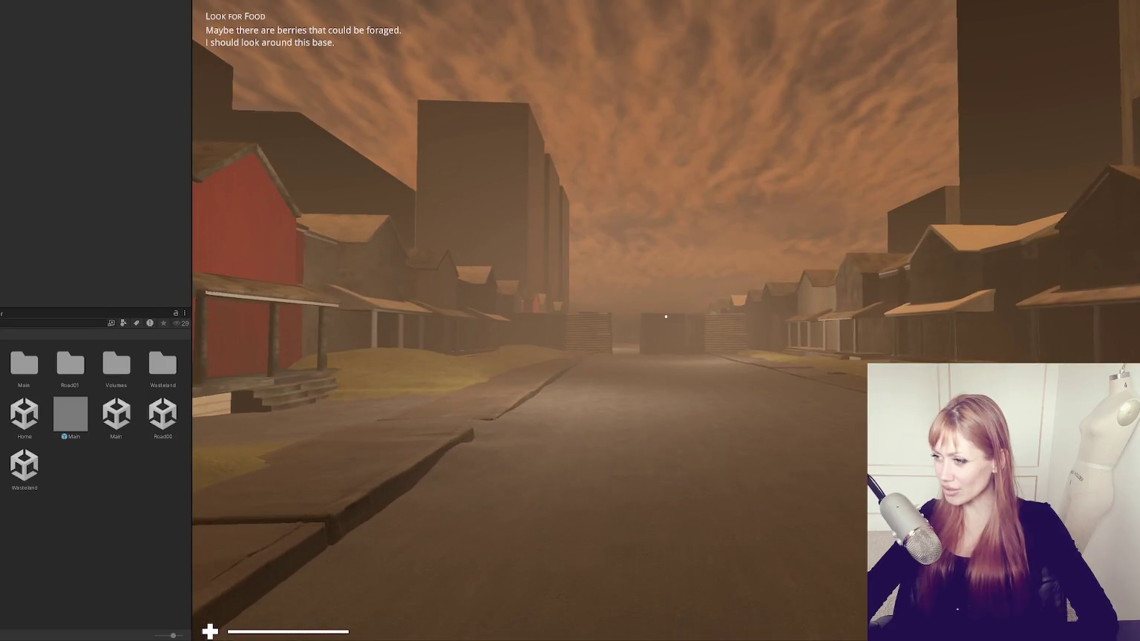
{"action": "key", "text": "Escape"}
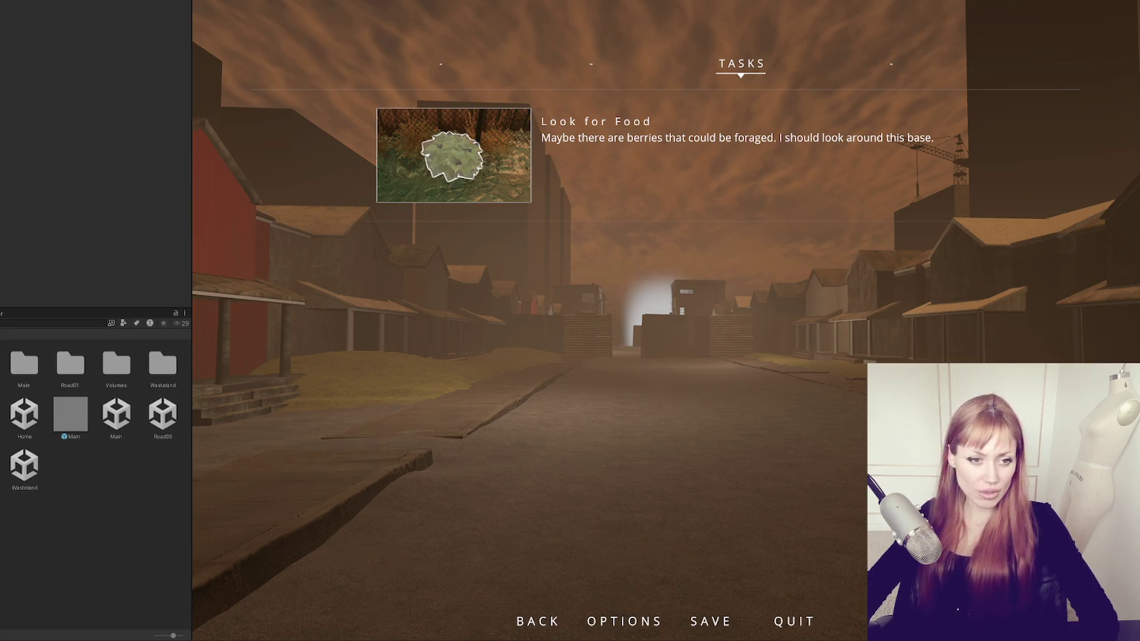
- Open the Wasteland scene from the Project window
{"action": "double_click", "coordinate": [32, 473]}
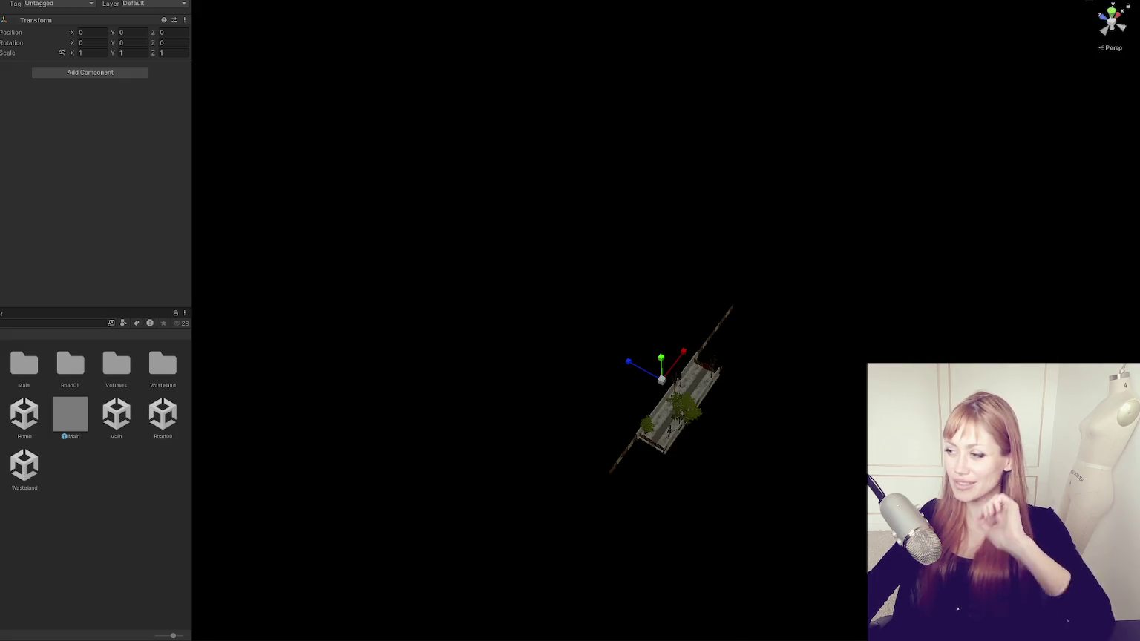
- Frame the wasteland chunk and delete the left skyscraper pillar
{"action": "key", "text": "f"}
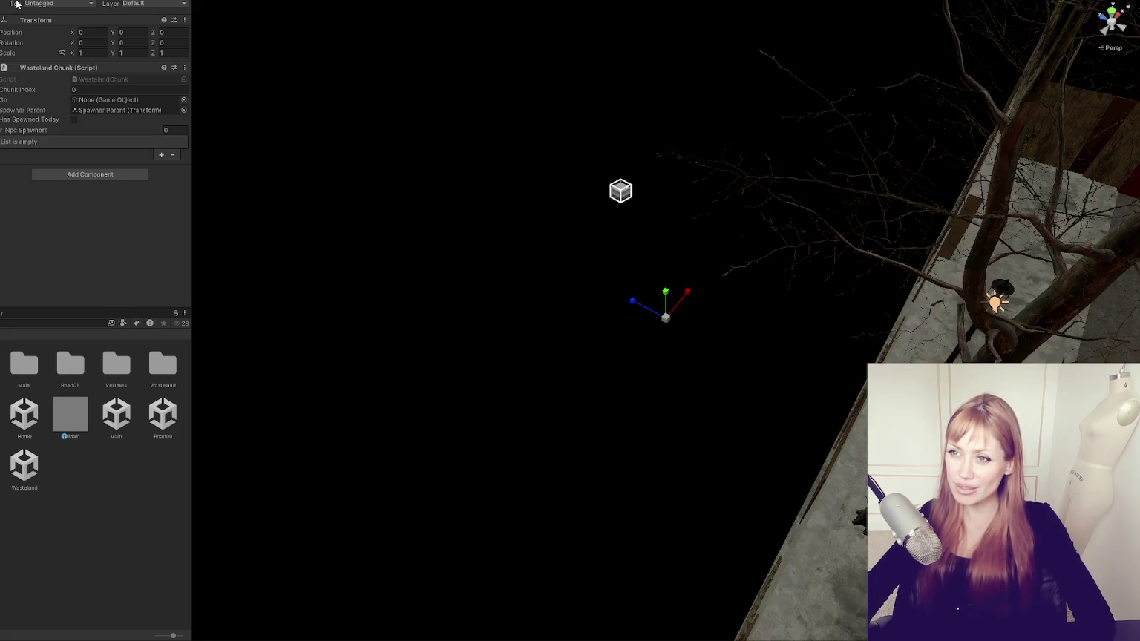
{"action": "scroll", "coordinate": [759, 254], "scroll_direction": "down", "scroll_amount": 10}
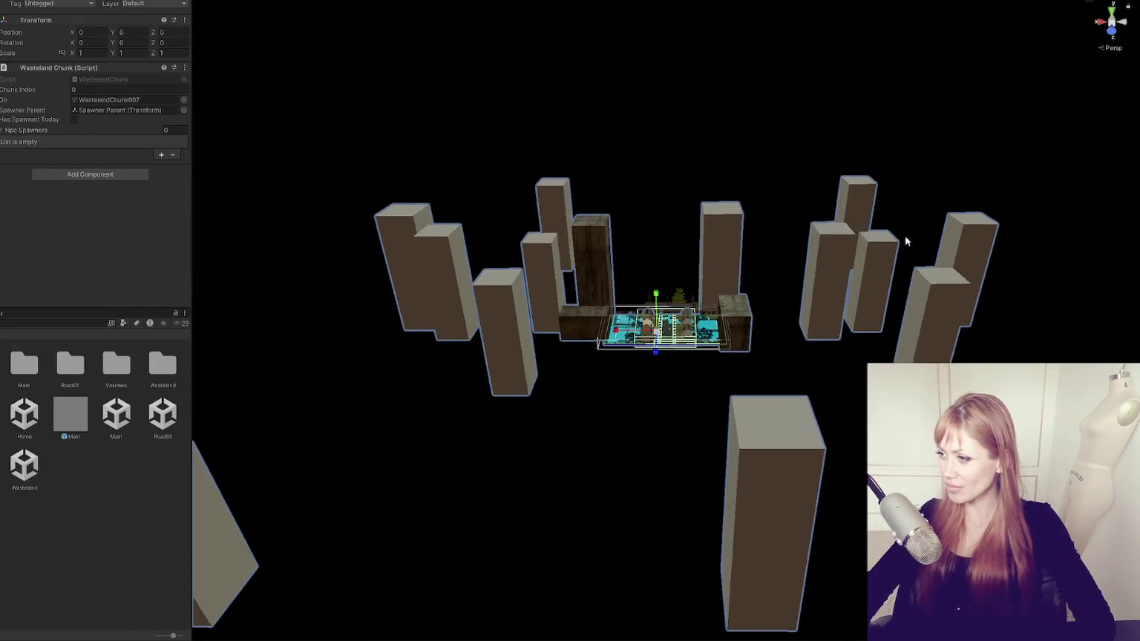
{"action": "left_click_drag", "start_coordinate": [905, 237], "coordinate": [988, 211]}
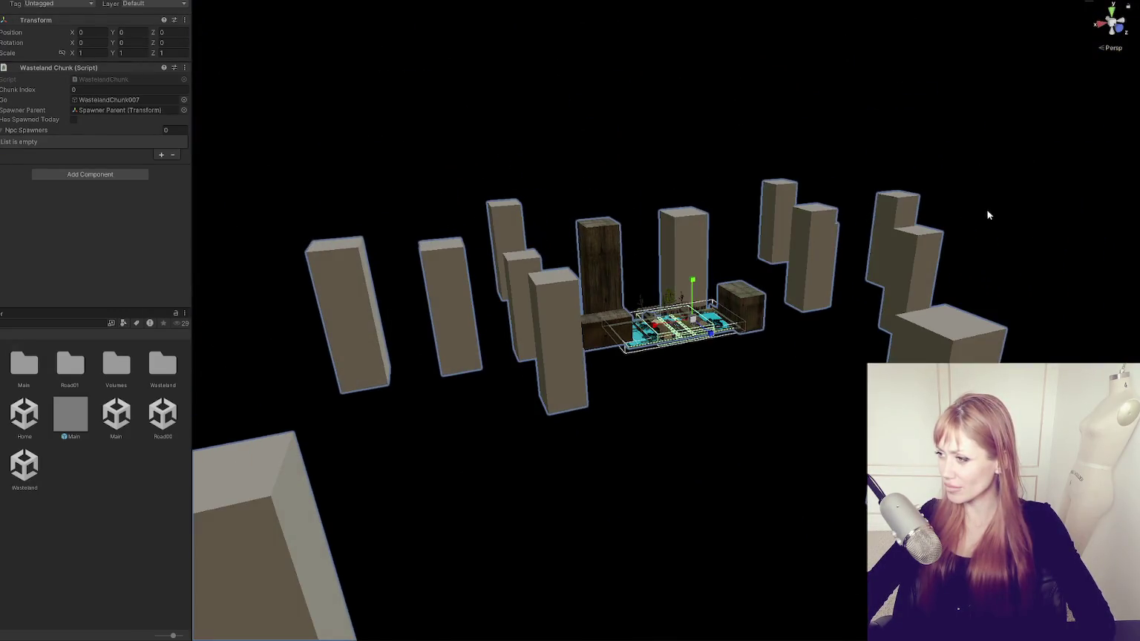
{"action": "left_click_drag", "start_coordinate": [764, 141], "coordinate": [838, 302]}
{"action": "left_click", "coordinate": [804, 269]}
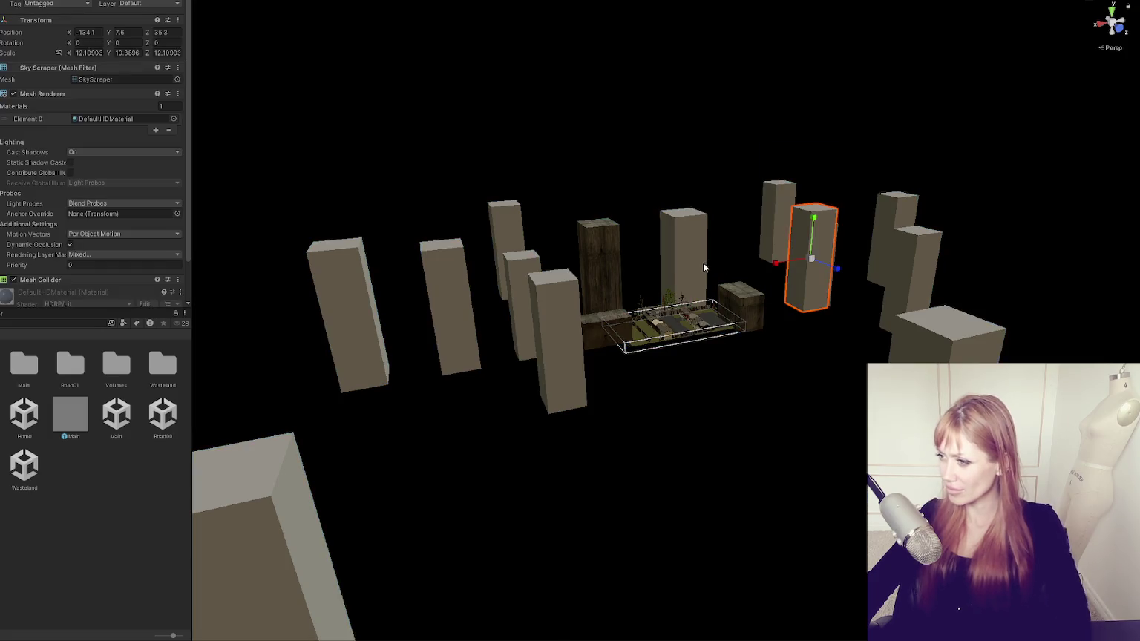
{"action": "left_click", "coordinate": [703, 265]}
{"action": "left_click", "coordinate": [589, 252]}
{"action": "left_click", "coordinate": [329, 288]}
{"action": "scroll", "coordinate": [368, 361], "scroll_direction": "down", "scroll_amount": 3}
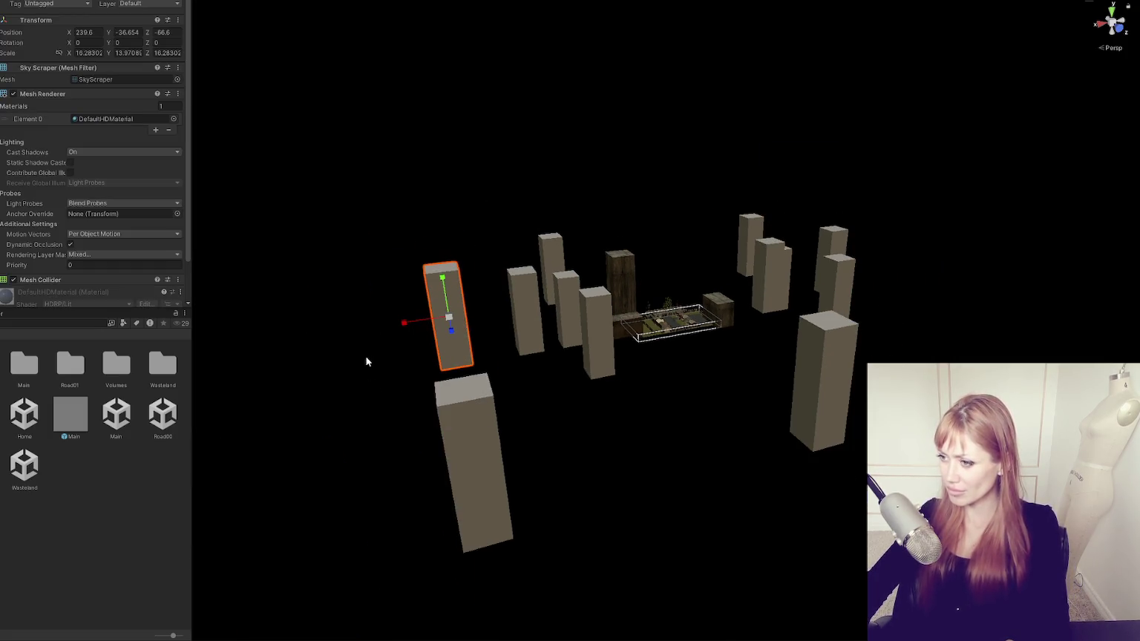
{"action": "key", "text": "Delete"}
- Delete several more pillars, including the right front and dark rear ones
{"action": "left_click", "coordinate": [475, 460]}
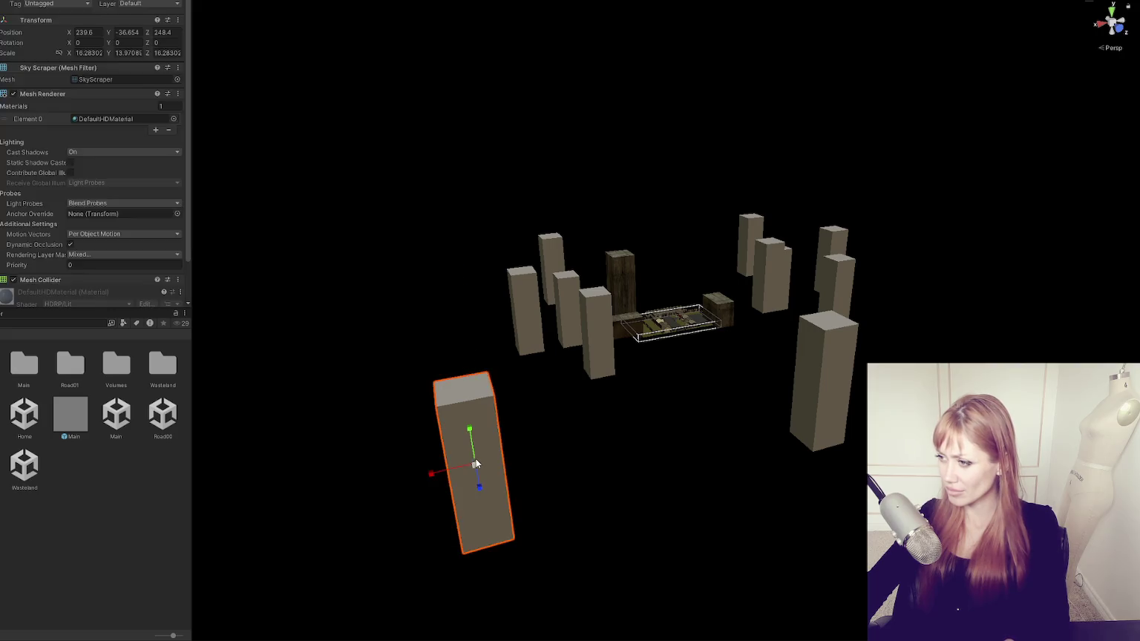
{"action": "key", "text": "Delete"}
{"action": "left_click", "coordinate": [838, 391]}
{"action": "key", "text": "Delete"}
{"action": "left_click", "coordinate": [595, 344]}
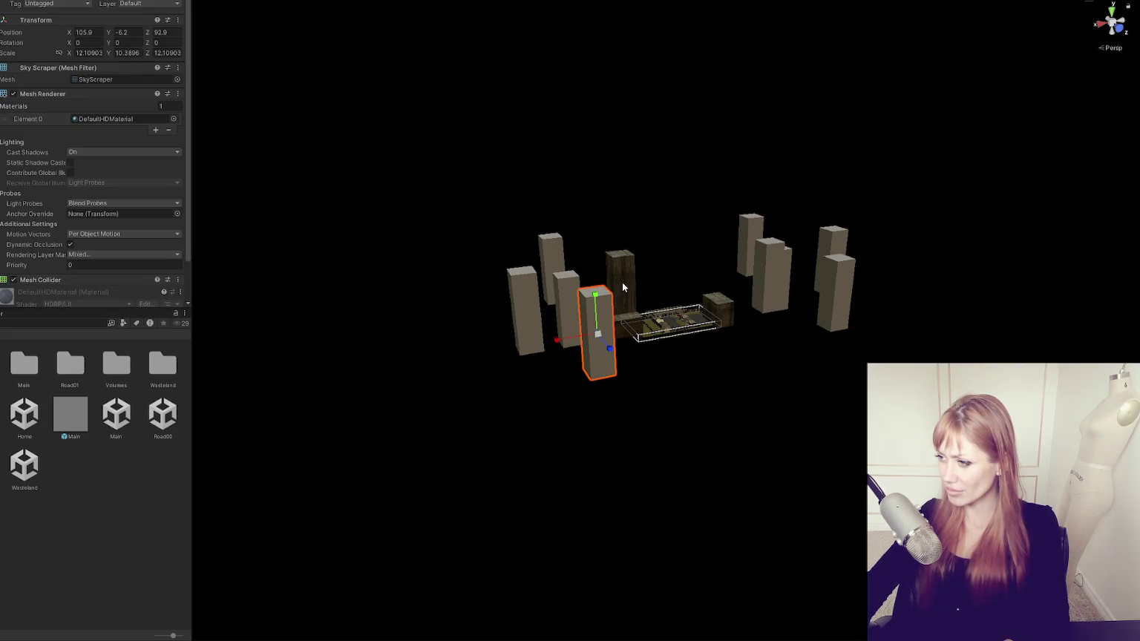
{"action": "left_click", "coordinate": [623, 305]}
{"action": "key", "text": "Delete"}
{"action": "left_click", "coordinate": [771, 279]}
{"action": "scroll", "coordinate": [777, 271], "scroll_direction": "up", "scroll_amount": 5}
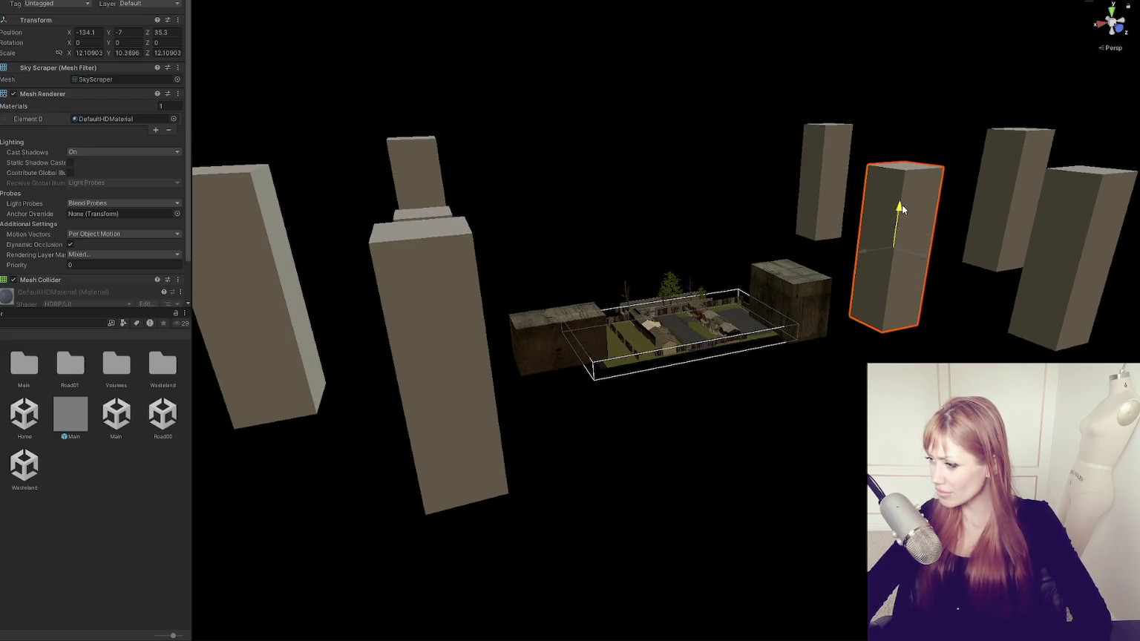
- Delete one more pillar and lower the middle and left pillars
{"action": "key", "text": "Delete"}
{"action": "left_click_drag", "start_coordinate": [356, 376], "coordinate": [372, 312]}
{"action": "left_click", "coordinate": [568, 236]}
{"action": "left_click_drag", "start_coordinate": [577, 201], "coordinate": [579, 208]}
{"action": "left_click", "coordinate": [402, 233]}
{"action": "left_click_drag", "start_coordinate": [403, 234], "coordinate": [400, 269]}
{"action": "left_click", "coordinate": [409, 262]}
{"action": "left_click_drag", "start_coordinate": [397, 230], "coordinate": [401, 267]}
- Duplicate the brown brick Four Story box twice and slide a copy along the chunk
{"action": "left_click", "coordinate": [534, 286]}
{"action": "key", "text": "ctrl+d"}
{"action": "mouse_move", "coordinate": [511, 307]}
{"action": "left_mouse_down"}
{"action": "mouse_move", "coordinate": [466, 318]}
{"action": "mouse_move", "coordinate": [462, 292]}
{"action": "mouse_move", "coordinate": [672, 373]}
{"action": "mouse_move", "coordinate": [669, 412]}
{"action": "mouse_move", "coordinate": [671, 388]}
{"action": "mouse_move", "coordinate": [687, 426]}
{"action": "mouse_move", "coordinate": [790, 354]}
{"action": "mouse_move", "coordinate": [827, 346]}
{"action": "left_mouse_up"}
{"action": "key", "text": "ctrl+d"}
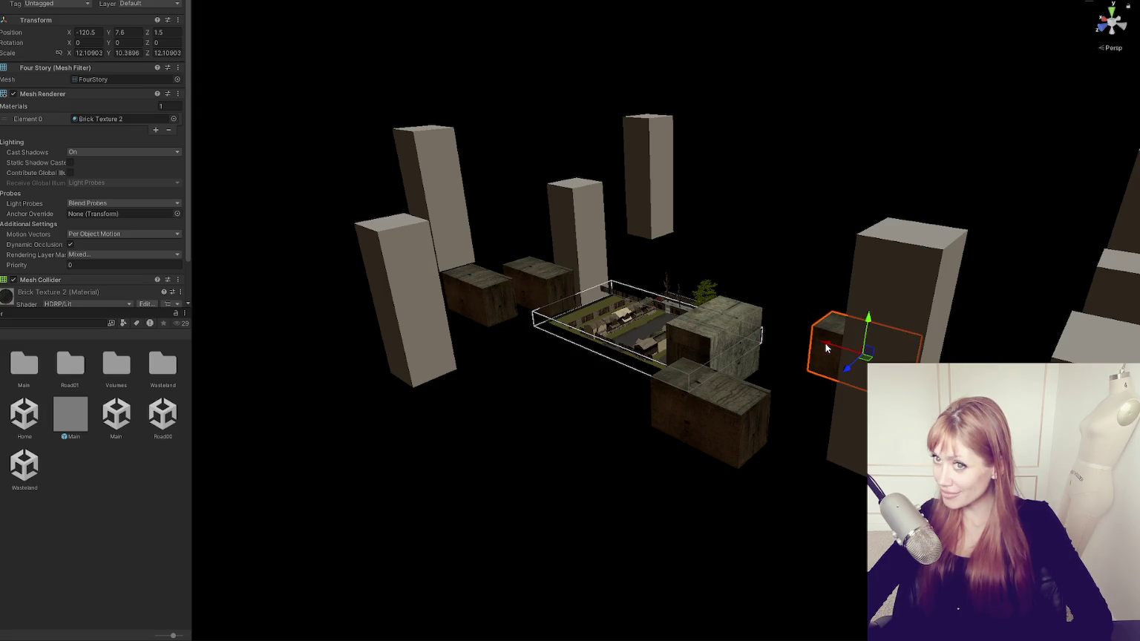
- Turn a box copy 90°, move it beside the left boxes, save, and toggle play with Ctrl+P
{"action": "key", "text": "e"}
{"action": "left_click_drag", "start_coordinate": [852, 370], "coordinate": [751, 342]}
{"action": "key", "text": "w"}
{"action": "mouse_move", "coordinate": [911, 336]}
{"action": "left_mouse_down"}
{"action": "mouse_move", "coordinate": [417, 309]}
{"action": "mouse_move", "coordinate": [500, 303]}
{"action": "mouse_move", "coordinate": [447, 356]}
{"action": "mouse_move", "coordinate": [626, 338]}
{"action": "mouse_move", "coordinate": [598, 319]}
{"action": "left_mouse_up"}
{"action": "key", "text": "ctrl+s"}
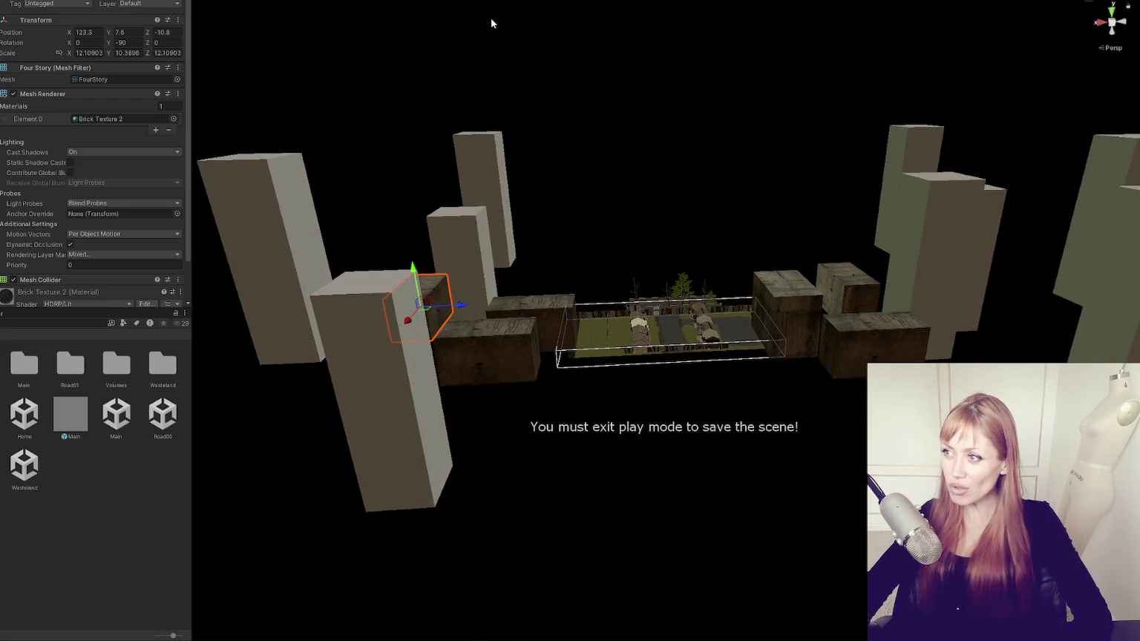
{"action": "key", "text": "ctrl+p"}
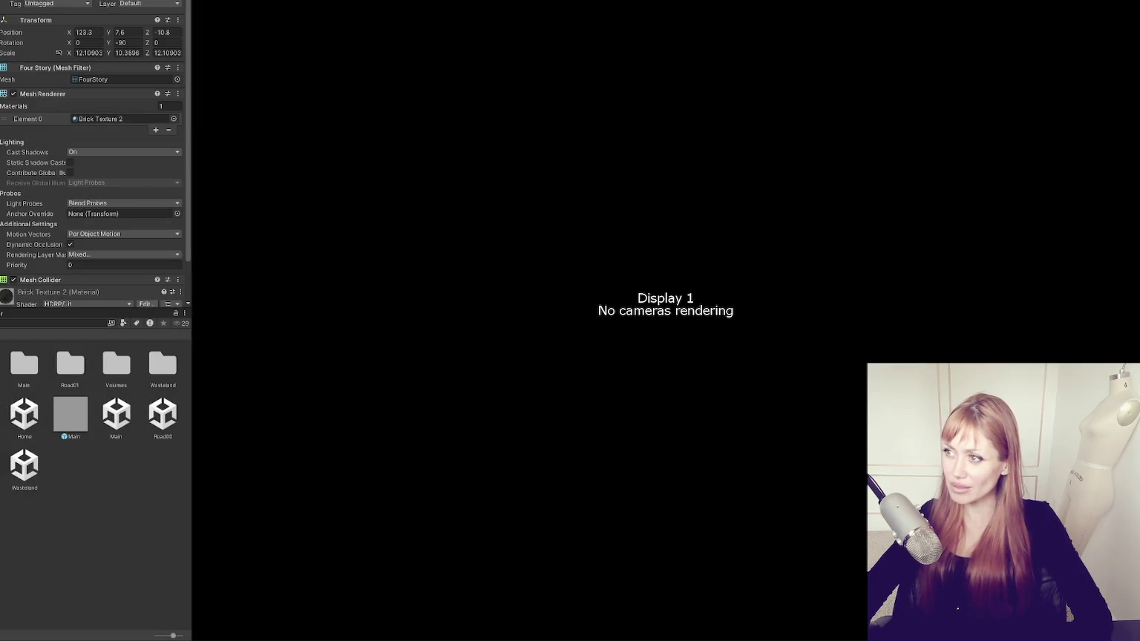
- Leave play mode, turn on scene lighting, and open the WastelandChunk007 prefab for editing
{"action": "key", "text": "ctrl+p"}
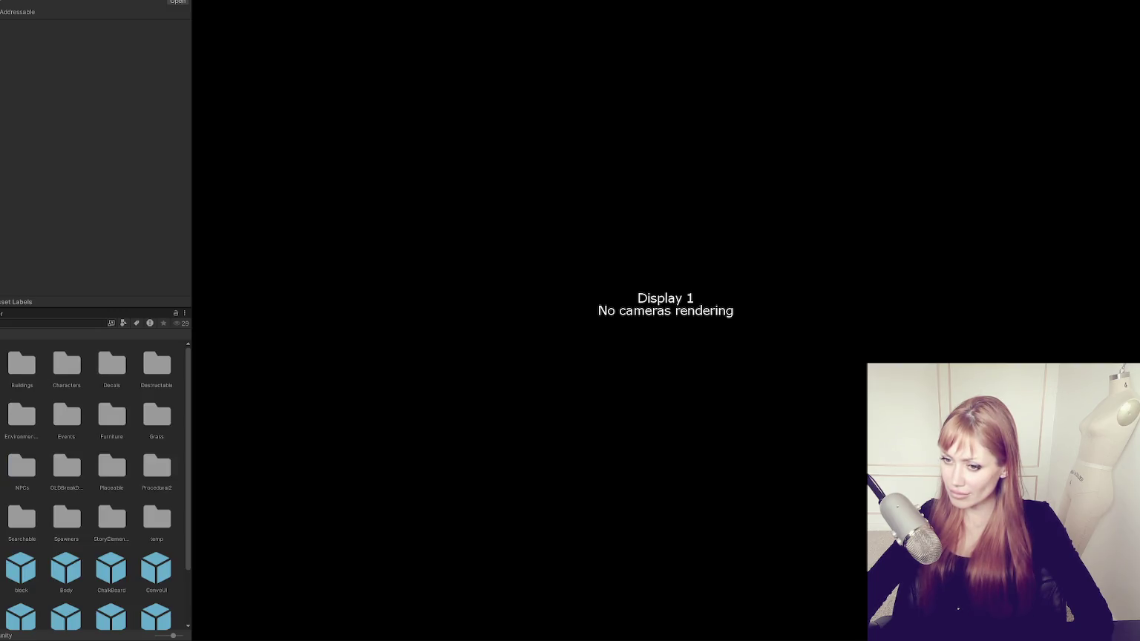
{"action": "left_click", "coordinate": [69, 466]}
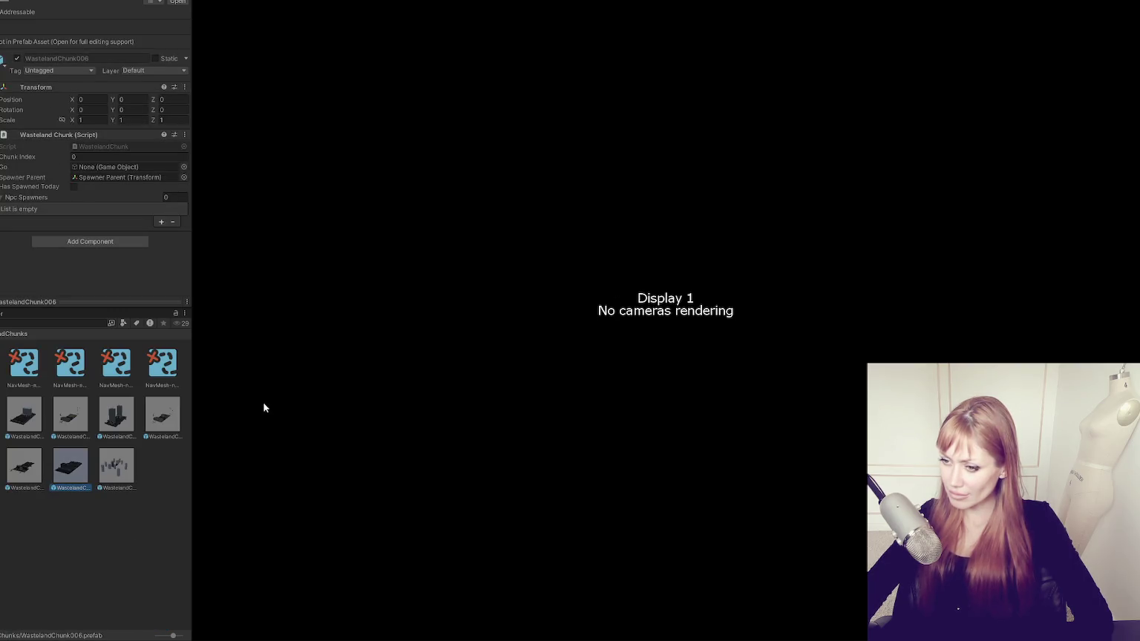
{"action": "key", "text": "ctrl+1"}
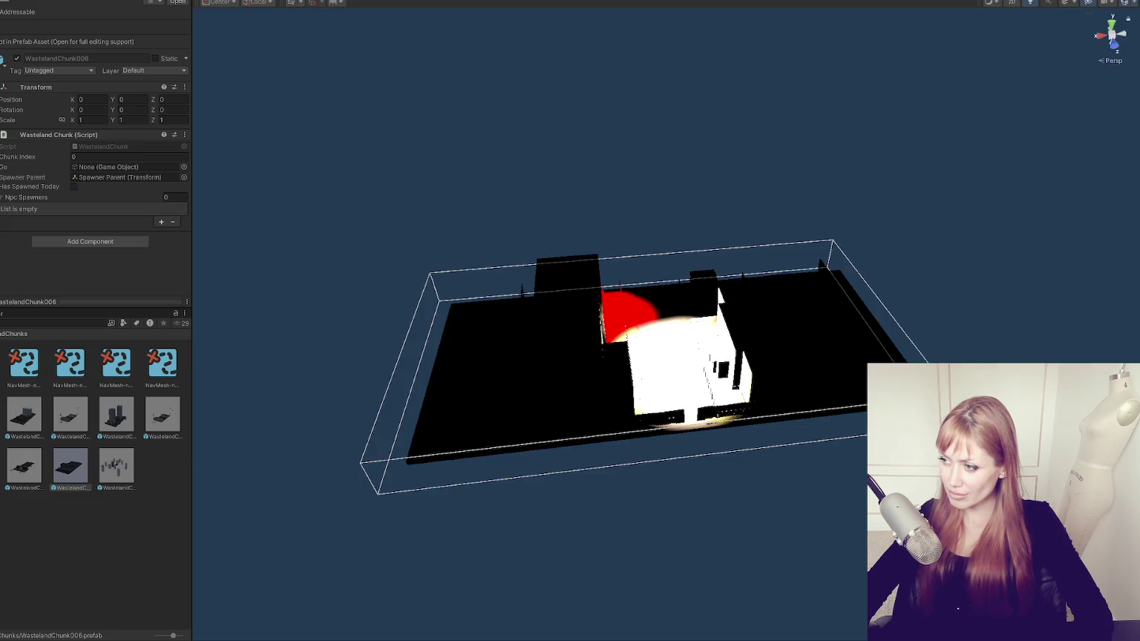
{"action": "left_click", "coordinate": [1028, 2]}
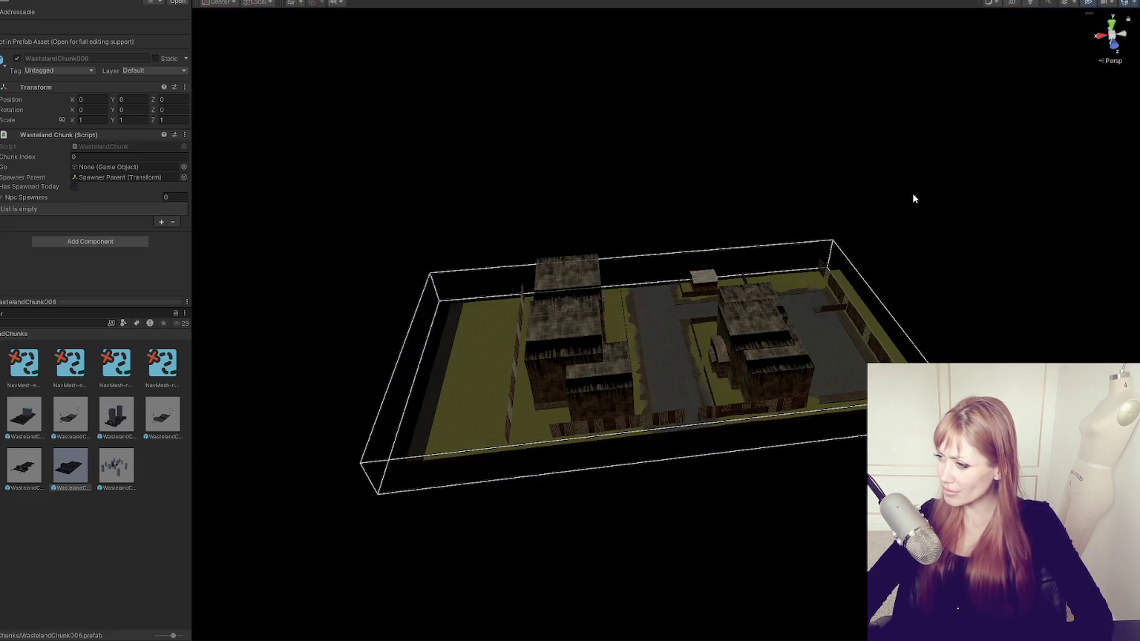
{"action": "double_click", "coordinate": [115, 466]}
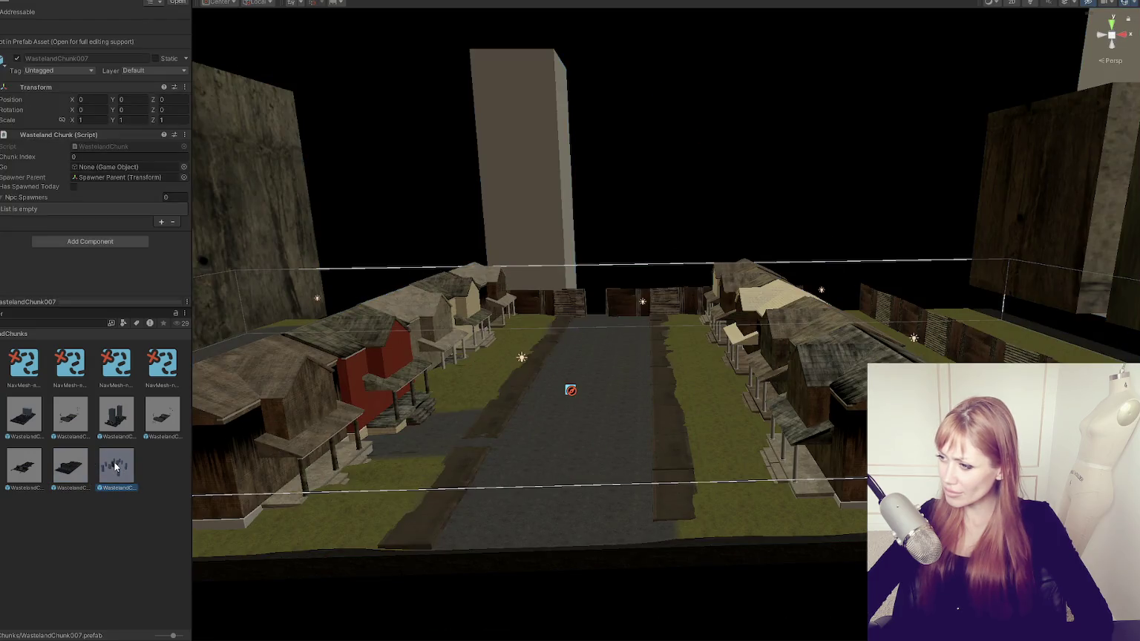
{"action": "scroll", "coordinate": [411, 252], "scroll_direction": "down", "scroll_amount": 10}
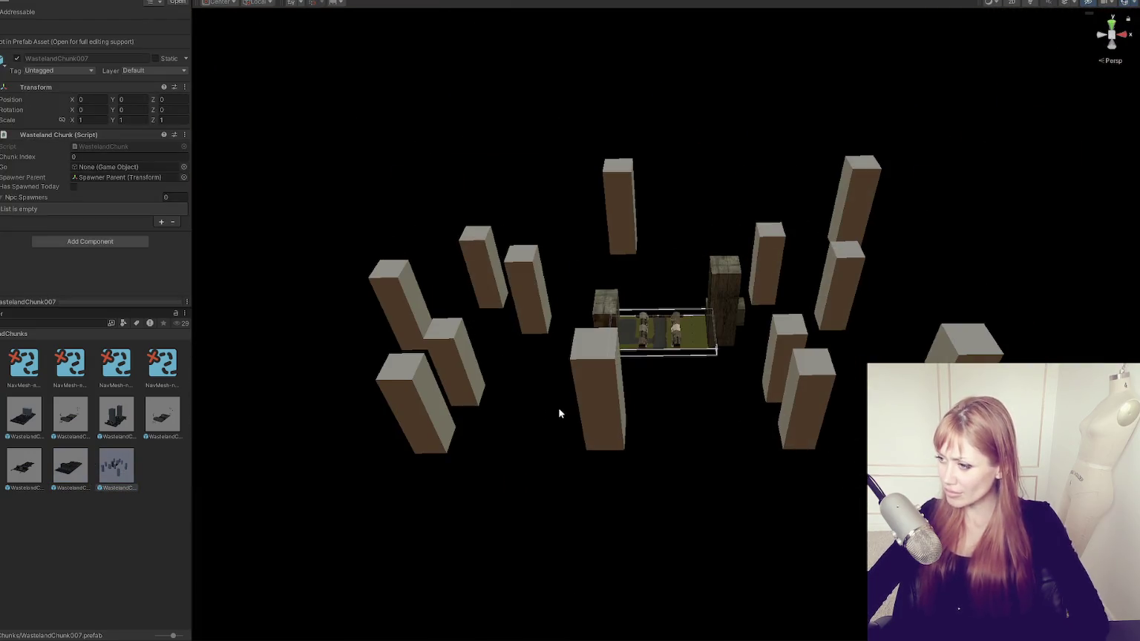
- Delete the extra skyscrapers, including the tall centre one and the right-side pillars
{"action": "left_click", "coordinate": [581, 408]}
{"action": "key", "text": "Delete"}
{"action": "left_click", "coordinate": [439, 407]}
{"action": "key", "text": "Delete"}
{"action": "left_click", "coordinate": [528, 289]}
{"action": "key", "text": "Delete"}
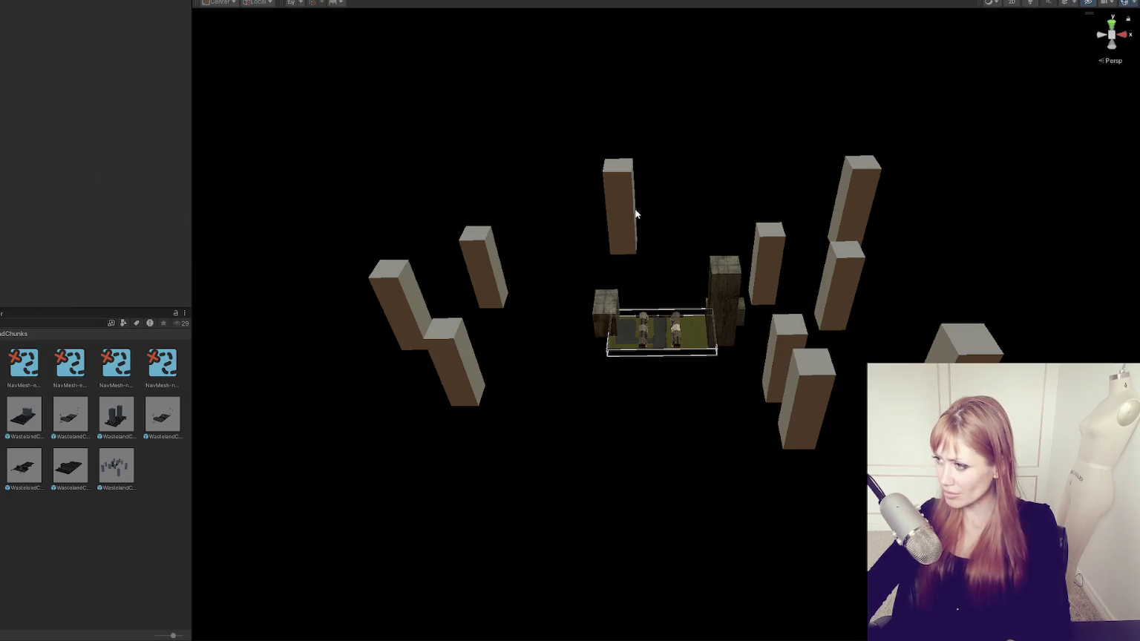
{"action": "left_click", "coordinate": [628, 216]}
{"action": "key", "text": "Delete"}
{"action": "left_click", "coordinate": [820, 400]}
{"action": "key", "text": "Delete"}
{"action": "left_click", "coordinate": [799, 361]}
{"action": "key", "text": "Delete"}
{"action": "left_click", "coordinate": [772, 267]}
{"action": "key", "text": "Delete"}
{"action": "left_click", "coordinate": [964, 343]}
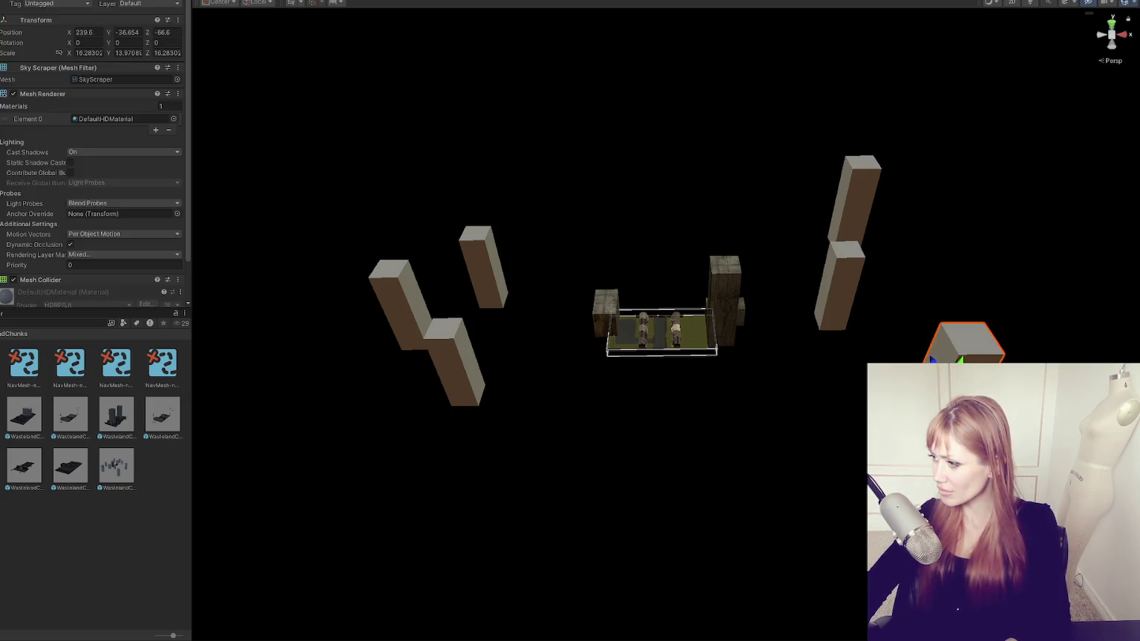
{"action": "key", "text": "Delete"}
- Move the tall brick skyscraper and the grey pillar out to the right
{"action": "left_click", "coordinate": [839, 291]}
{"action": "left_click", "coordinate": [836, 284]}
{"action": "left_click", "coordinate": [726, 289]}
{"action": "mouse_move", "coordinate": [715, 292]}
{"action": "left_mouse_down"}
{"action": "mouse_move", "coordinate": [880, 290]}
{"action": "mouse_move", "coordinate": [891, 303]}
{"action": "left_mouse_up"}
{"action": "left_click", "coordinate": [854, 195]}
{"action": "mouse_move", "coordinate": [853, 194]}
{"action": "left_mouse_down"}
{"action": "mouse_move", "coordinate": [965, 401]}
{"action": "mouse_move", "coordinate": [958, 350]}
{"action": "mouse_move", "coordinate": [1006, 386]}
{"action": "mouse_move", "coordinate": [1028, 386]}
{"action": "left_mouse_up"}
{"action": "left_click", "coordinate": [965, 386]}
{"action": "left_click", "coordinate": [965, 386]}
- Move the Four Story box beside the chunk, then duplicate it and scale the copy from 13.5 to 15.6
{"action": "left_click", "coordinate": [714, 301]}
{"action": "mouse_move", "coordinate": [715, 301]}
{"action": "left_mouse_down"}
{"action": "mouse_move", "coordinate": [738, 328]}
{"action": "mouse_move", "coordinate": [726, 346]}
{"action": "mouse_move", "coordinate": [639, 356]}
{"action": "left_mouse_up"}
{"action": "key", "text": "ctrl+d"}
{"action": "left_click", "coordinate": [578, 354]}
{"action": "key", "text": "e"}
{"action": "key", "text": "r"}
{"action": "mouse_move", "coordinate": [560, 347]}
{"action": "left_mouse_down"}
{"action": "mouse_move", "coordinate": [574, 349]}
{"action": "mouse_move", "coordinate": [552, 351]}
{"action": "mouse_move", "coordinate": [485, 412]}
{"action": "mouse_move", "coordinate": [442, 423]}
{"action": "left_mouse_up"}
{"action": "key", "text": "e"}
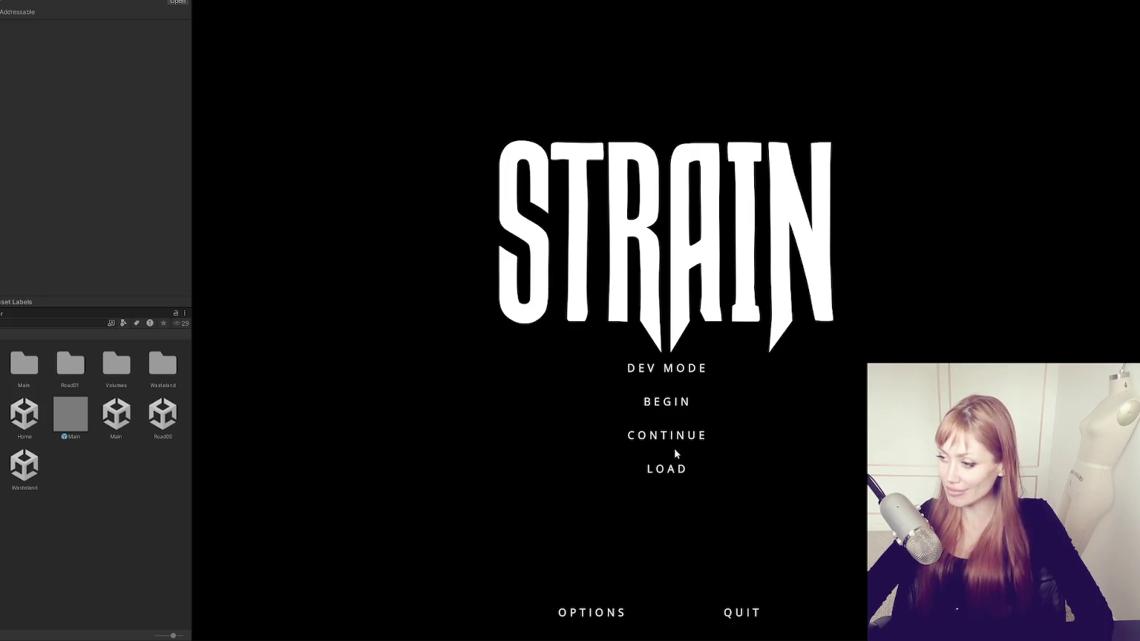
- Start the game in DEV MODE from the STRAIN main menu
{"action": "left_click", "coordinate": [634, 370]}
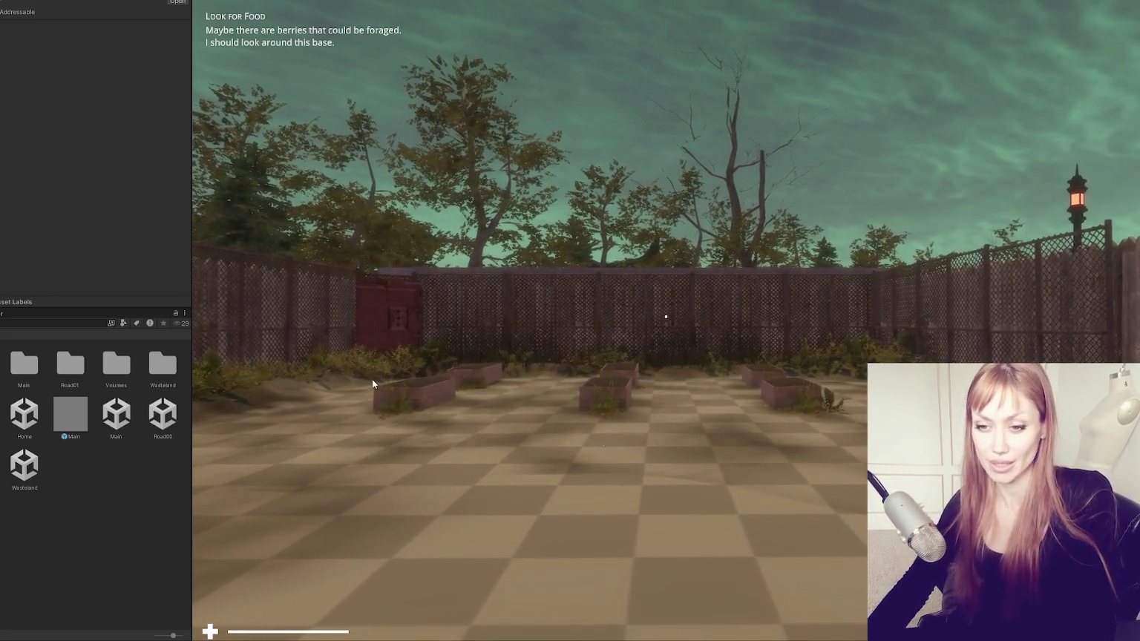
- Walk forward in first person past the fence and through the red door into the street
{"action": "left_click", "coordinate": [392, 355]}
{"action": "key", "text": "w"}
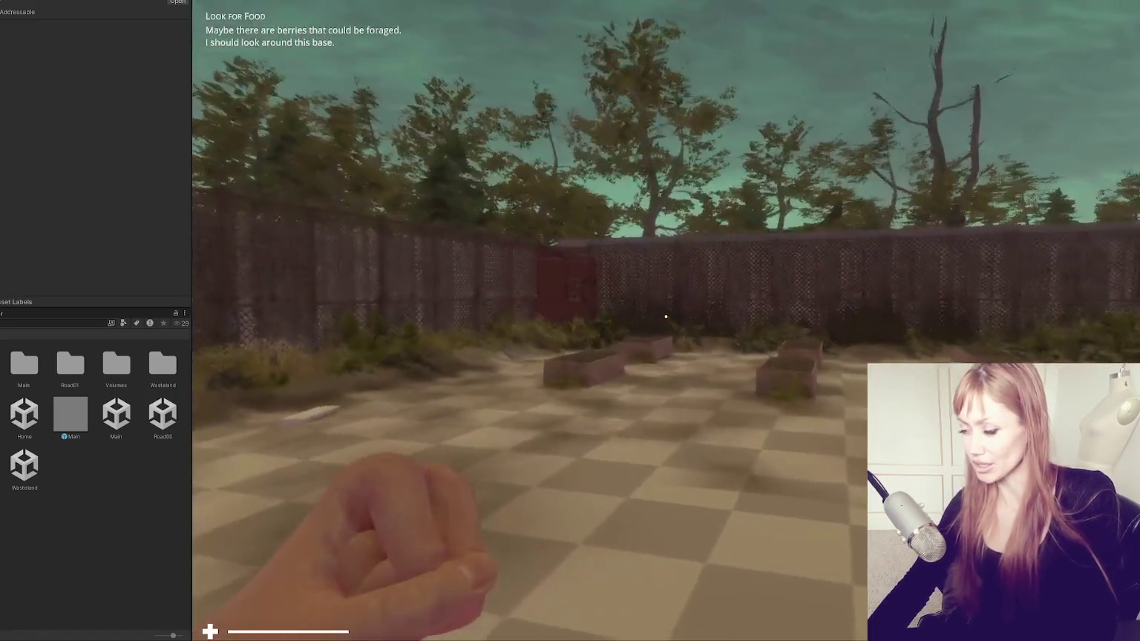
{"action": "key", "text": "w"}
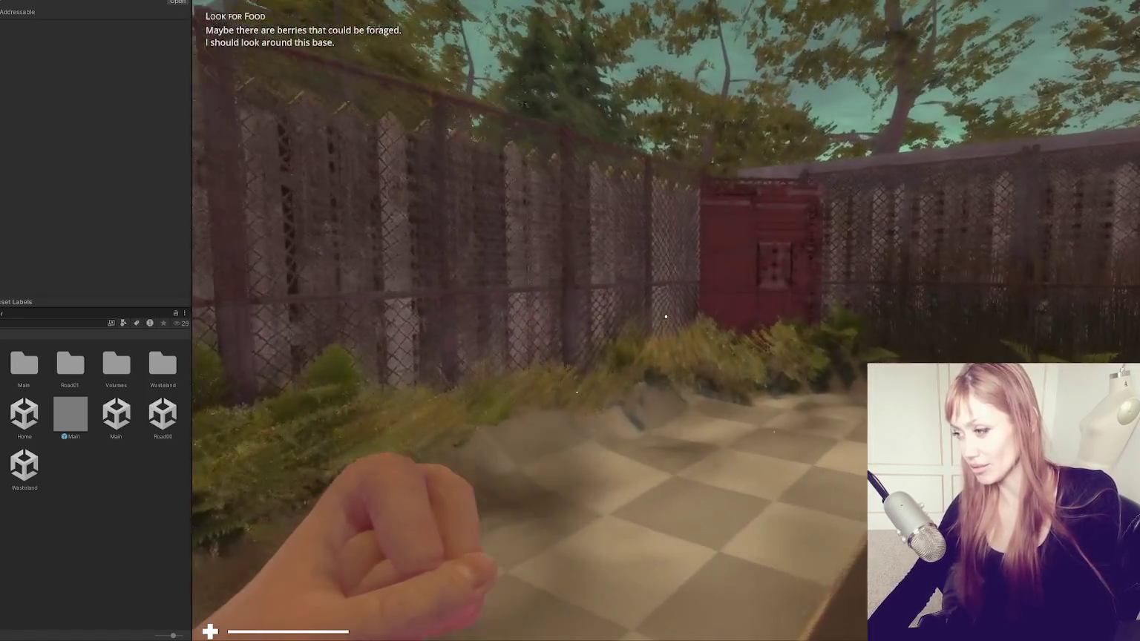
{"action": "key", "text": "w"}
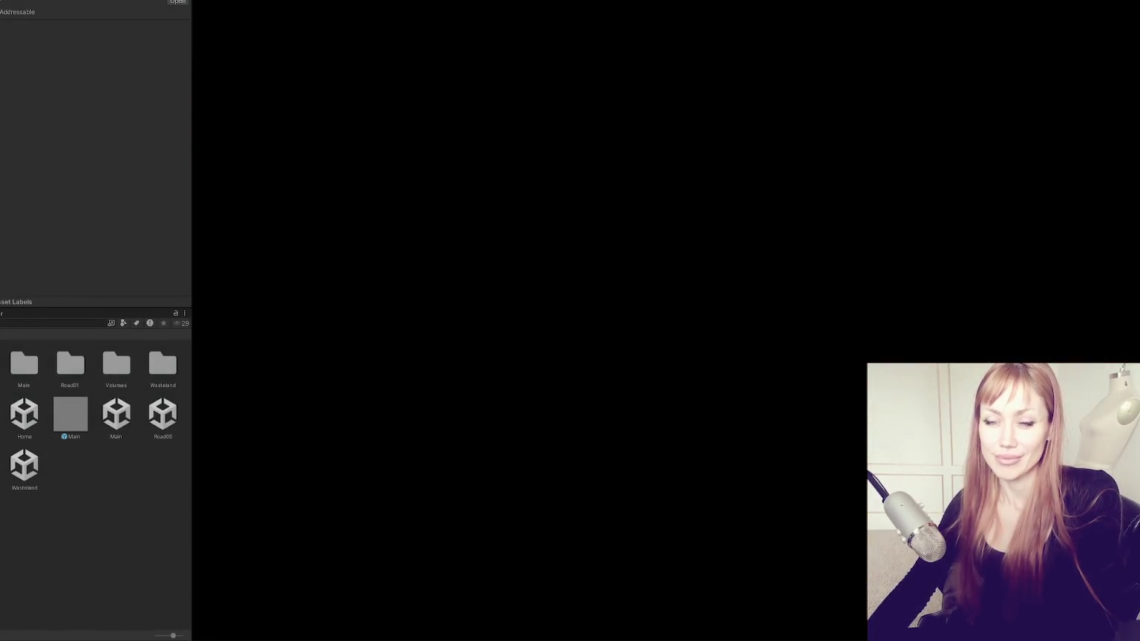
{"action": "key", "text": "w"}
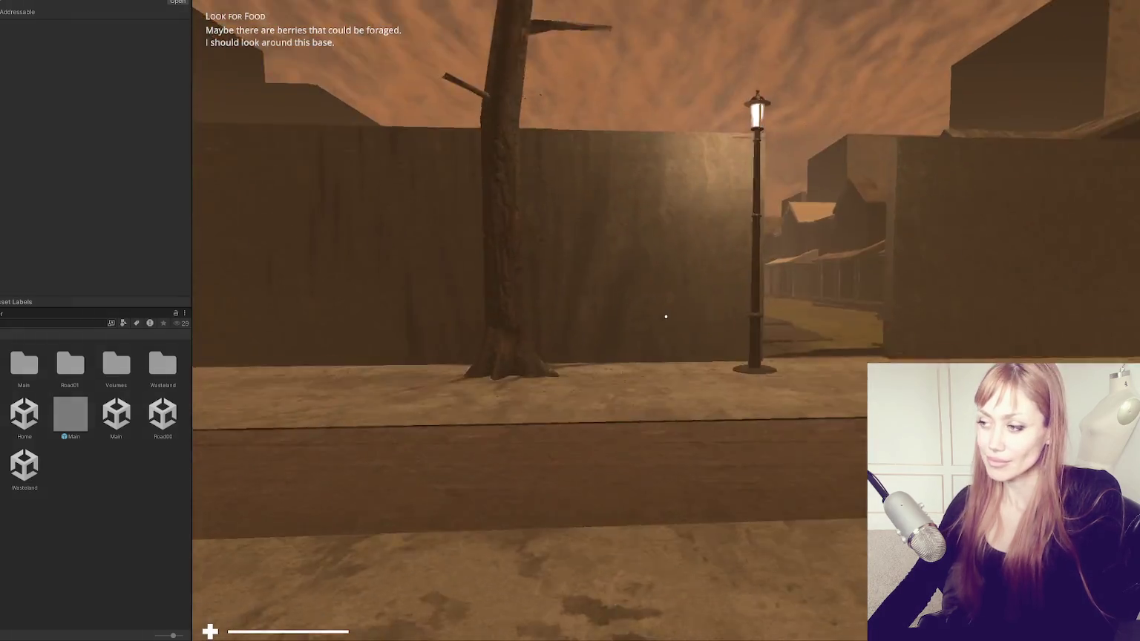
{"action": "key", "text": "w"}
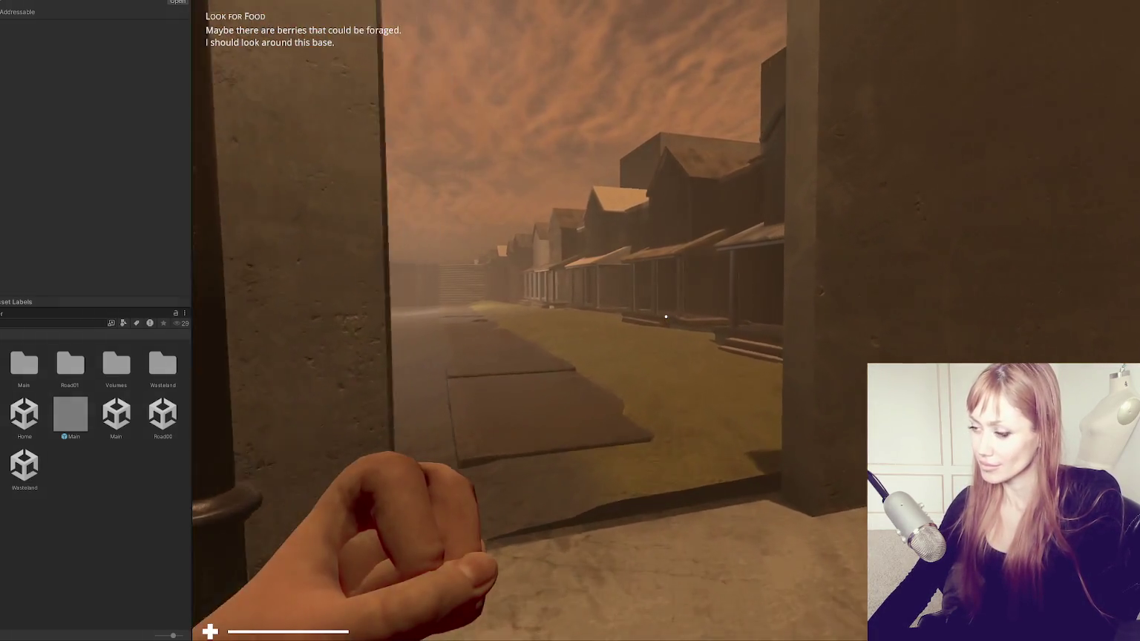
{"action": "key", "text": "w"}
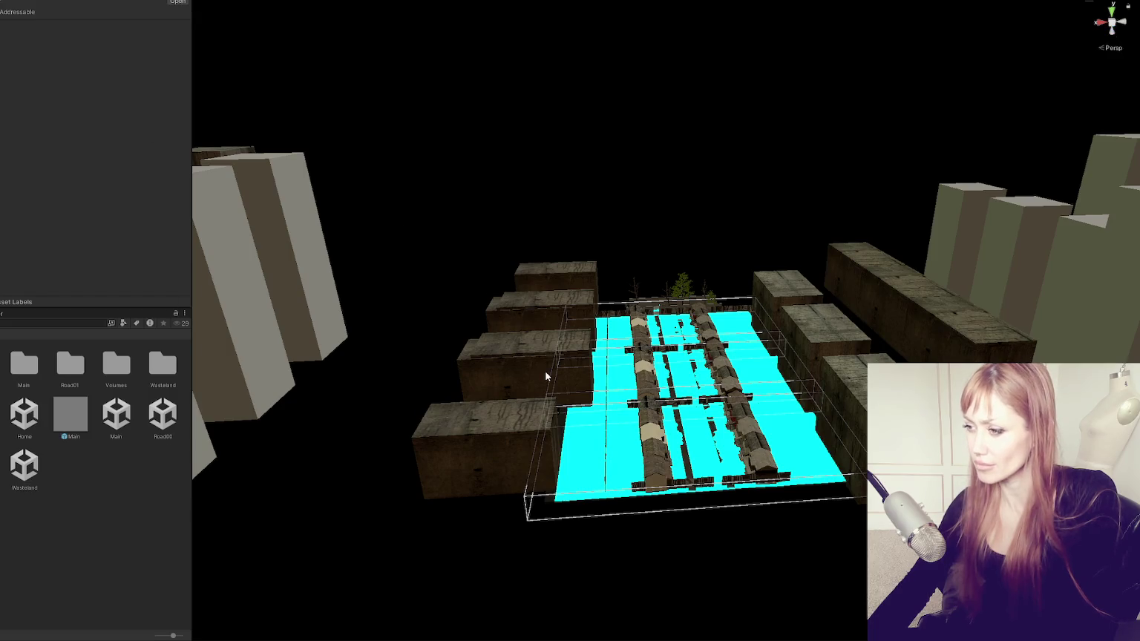
- Drag four brick blocks outward, behind the house rows and the nav mesh
{"action": "left_click", "coordinate": [545, 371]}
{"action": "key", "text": "w"}
{"action": "left_click_drag", "start_coordinate": [513, 368], "coordinate": [335, 383]}
{"action": "left_click", "coordinate": [468, 380]}
{"action": "left_click_drag", "start_coordinate": [468, 380], "coordinate": [252, 386]}
{"action": "left_click", "coordinate": [230, 312]}
{"action": "left_click", "coordinate": [843, 430]}
{"action": "mouse_move", "coordinate": [842, 430]}
{"action": "left_mouse_down"}
{"action": "mouse_move", "coordinate": [768, 322]}
{"action": "mouse_move", "coordinate": [854, 312]}
{"action": "mouse_move", "coordinate": [812, 341]}
{"action": "mouse_move", "coordinate": [925, 349]}
{"action": "left_mouse_up"}
{"action": "left_click", "coordinate": [468, 449]}
{"action": "left_click_drag", "start_coordinate": [457, 454], "coordinate": [413, 452]}
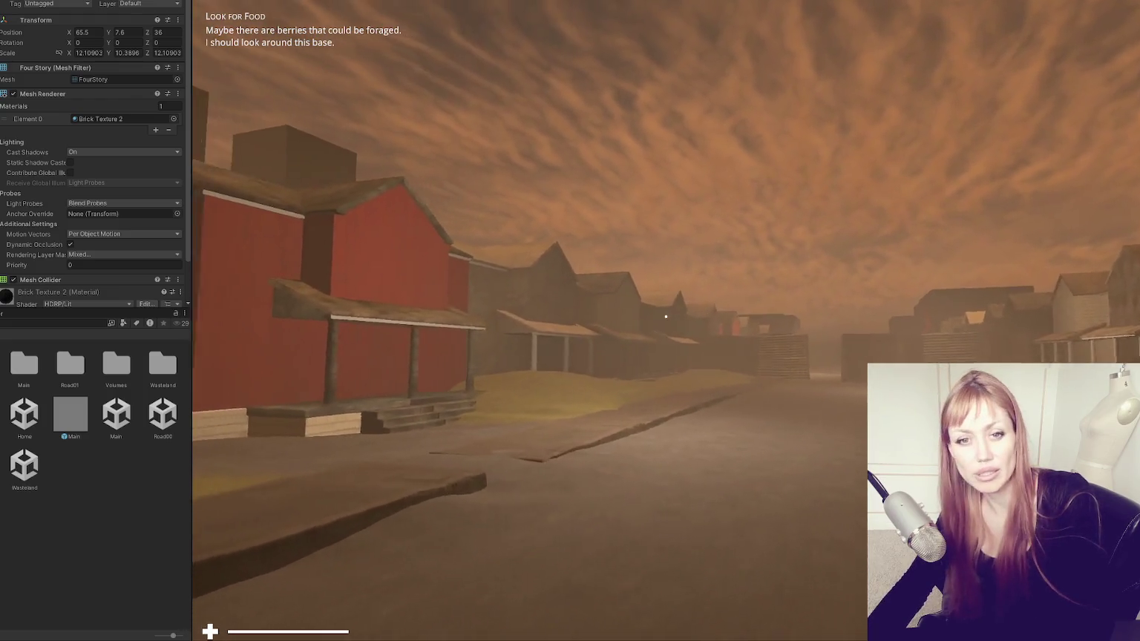
- Walk back through the gate toward the red barn, then open the pause menu
{"action": "key", "text": "shift+w"}
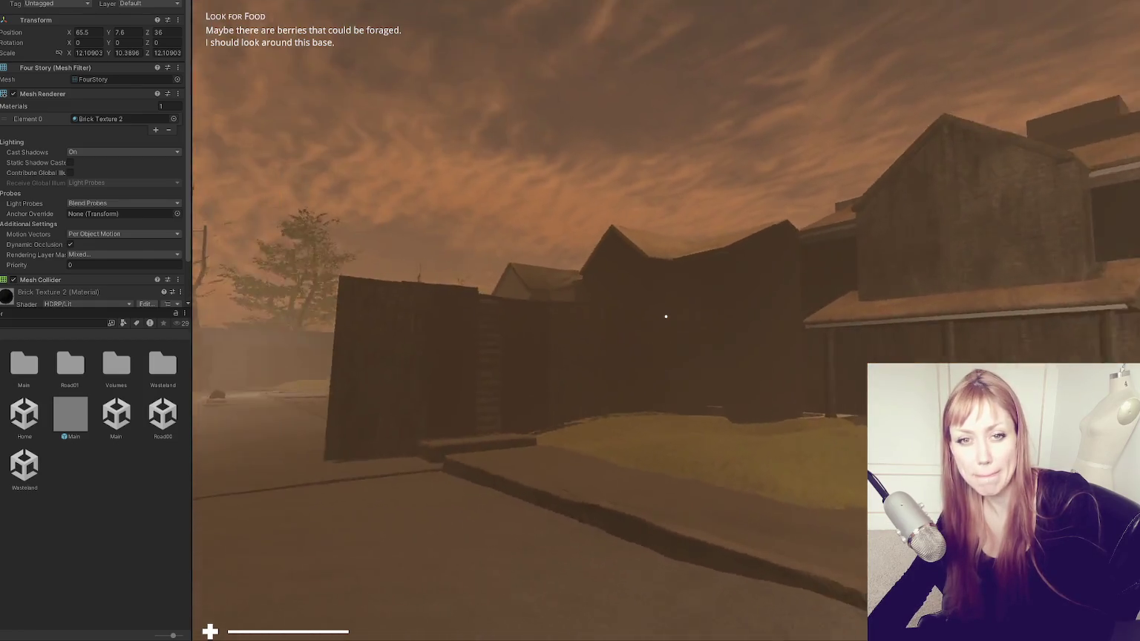
{"action": "key", "text": "Escape"}
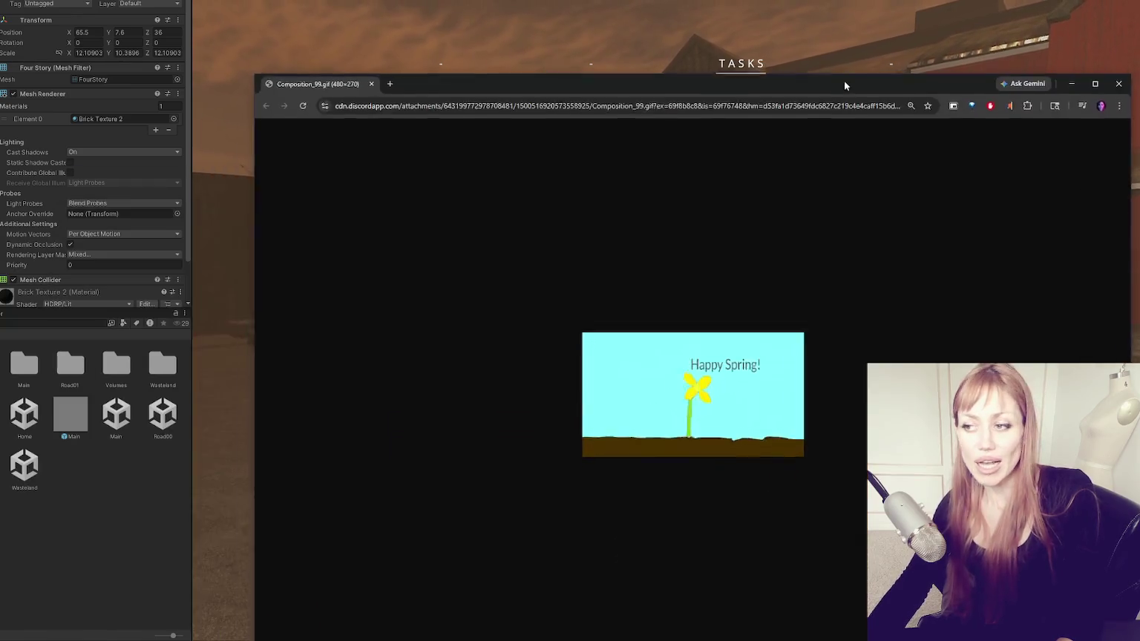
- Bring the Composition_99.gif Chrome window over the game and show it full screen
{"action": "left_click_drag", "start_coordinate": [848, 84], "coordinate": [657, 10]}
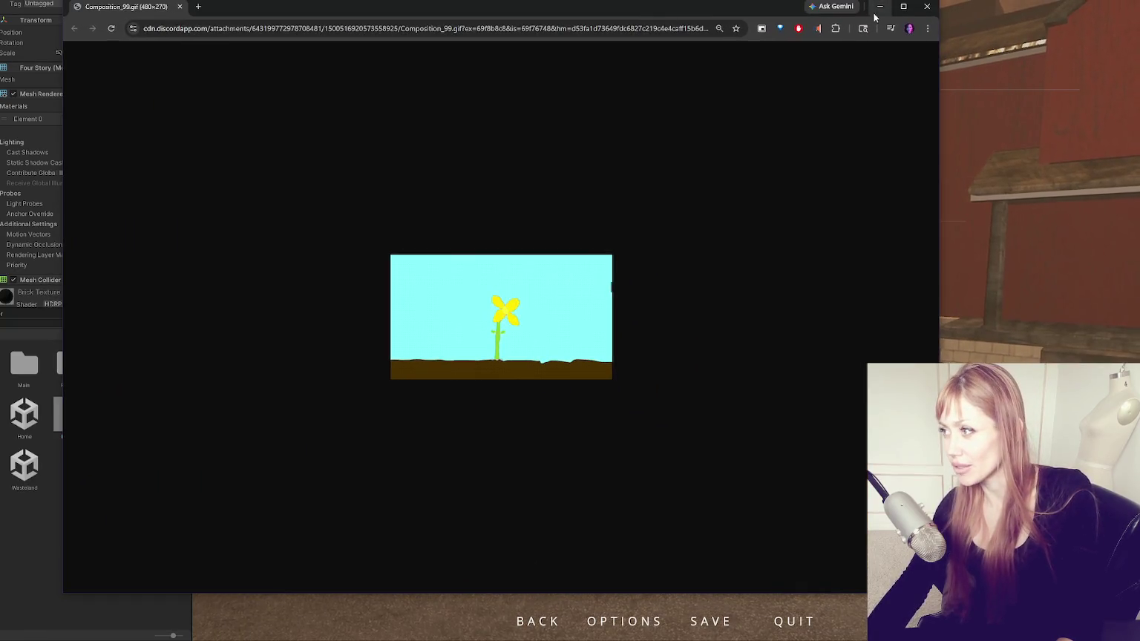
{"action": "left_click", "coordinate": [903, 8]}
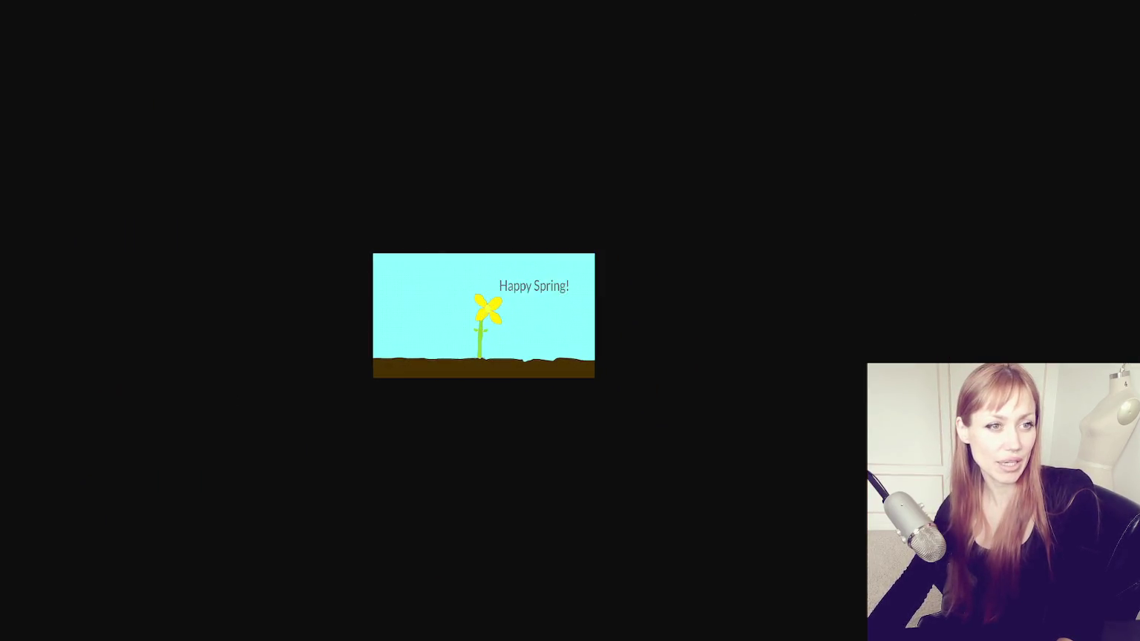